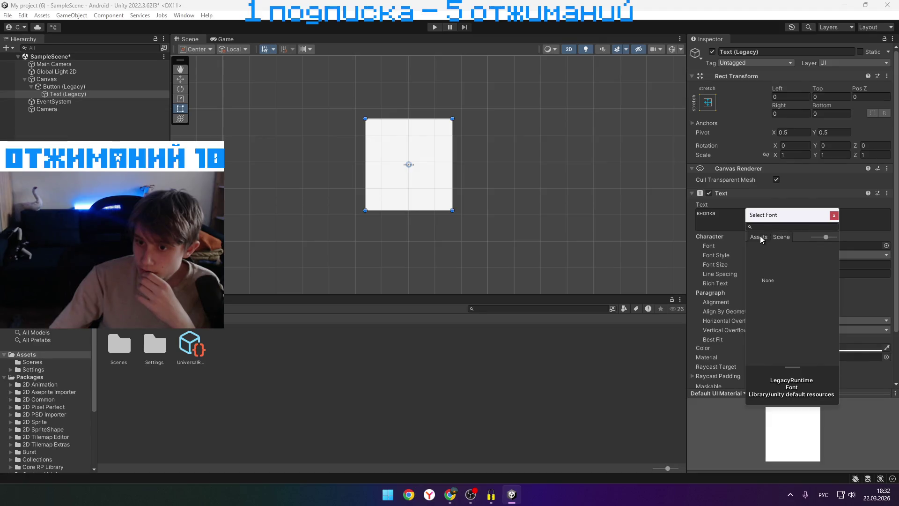
Keep LegacyRuntime as the label font, make it Bold, and leave horizontal overflow on Wrap
{"action": "left_click", "coordinate": [833, 215]}
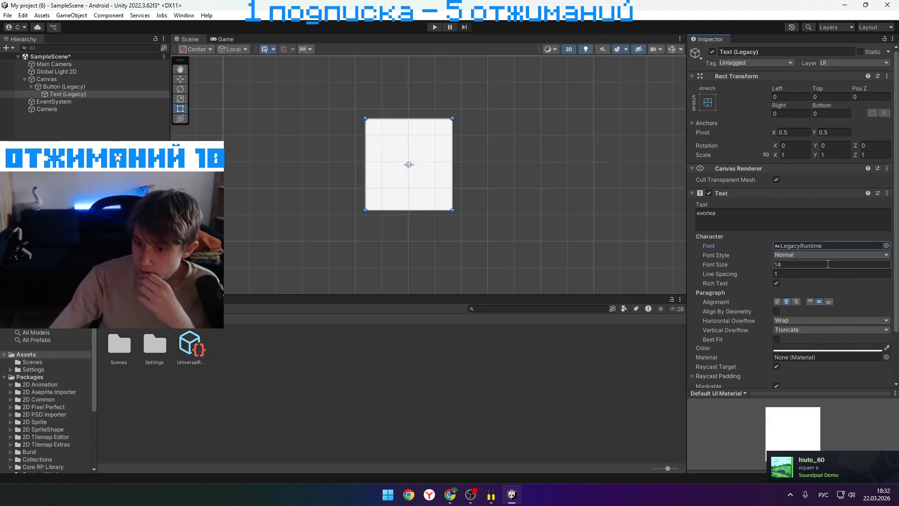
{"action": "left_click", "coordinate": [816, 253]}
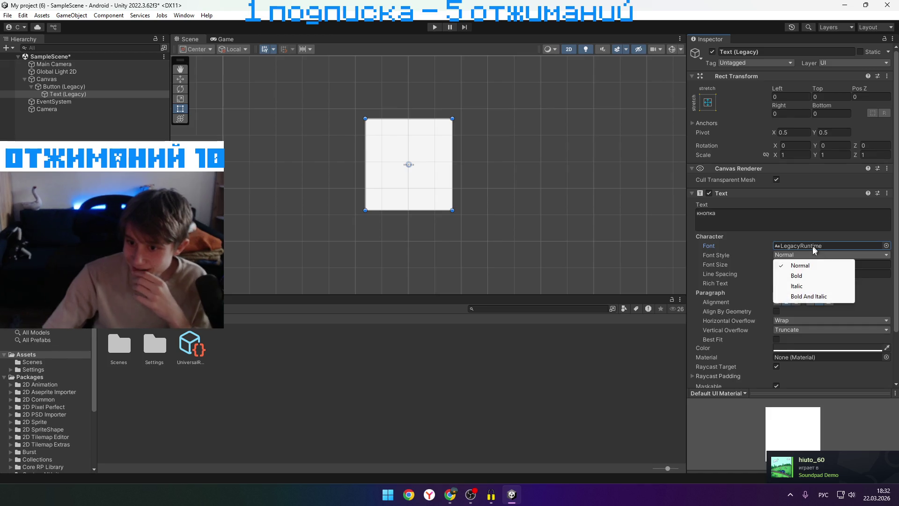
{"action": "left_click", "coordinate": [800, 275]}
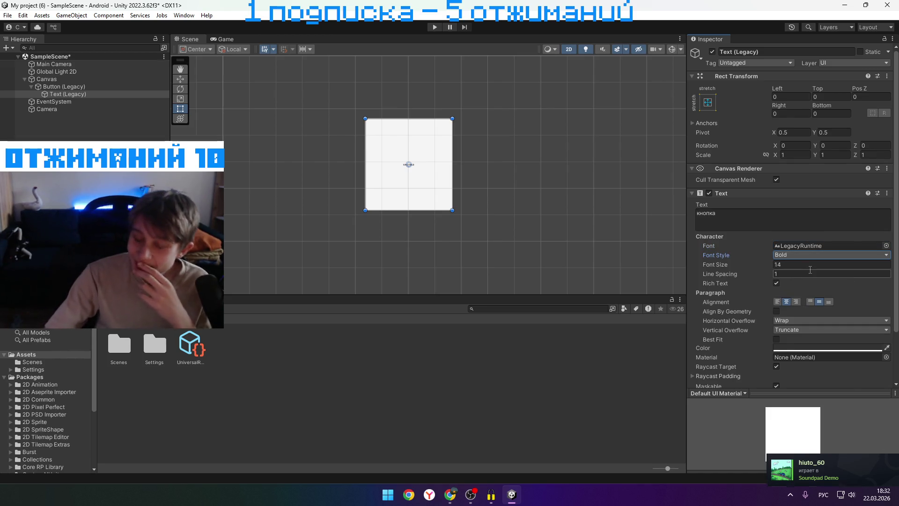
{"action": "left_click", "coordinate": [801, 321]}
{"action": "left_click", "coordinate": [855, 327]}
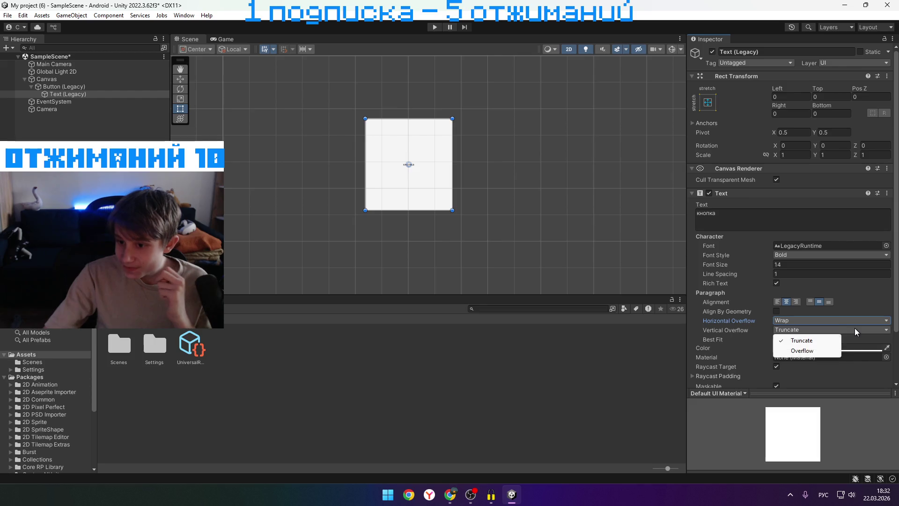
{"action": "left_click", "coordinate": [852, 339]}
Expand the Default UI Material settings and browse the component list without adding anything
{"action": "scroll", "coordinate": [843, 349], "scroll_direction": "down", "scroll_amount": 3}
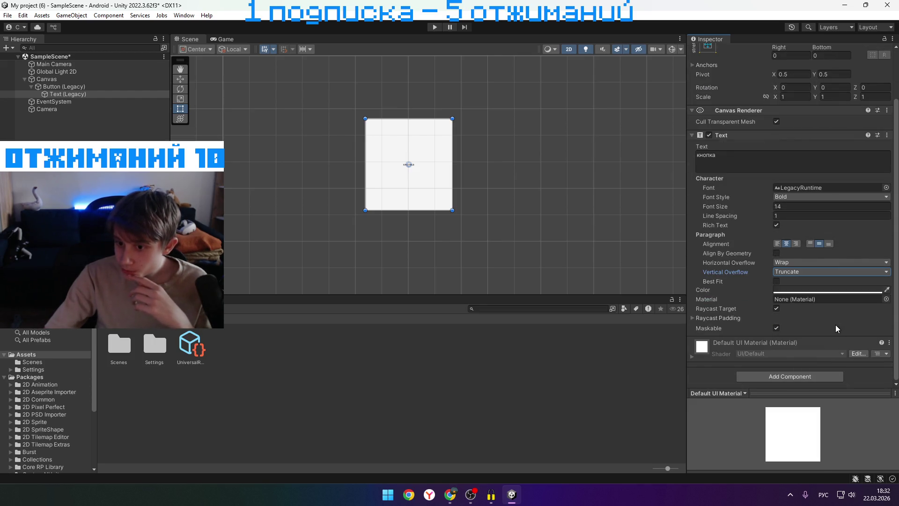
{"action": "left_click", "coordinate": [704, 350]}
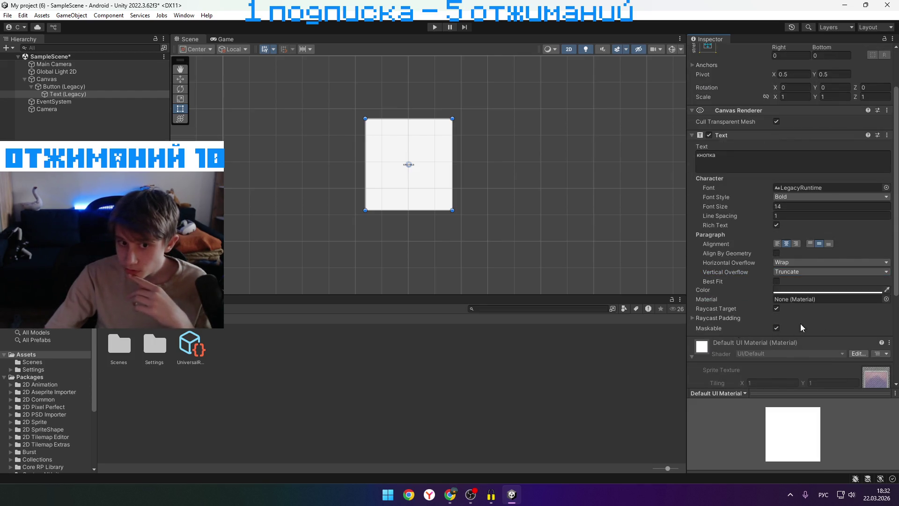
{"action": "scroll", "coordinate": [799, 327], "scroll_direction": "down", "scroll_amount": 5}
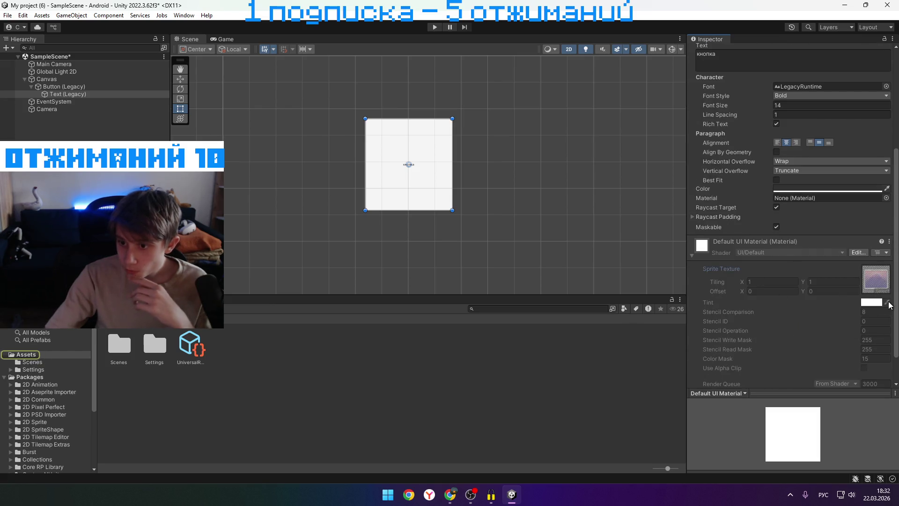
{"action": "scroll", "coordinate": [845, 327], "scroll_direction": "down", "scroll_amount": 2}
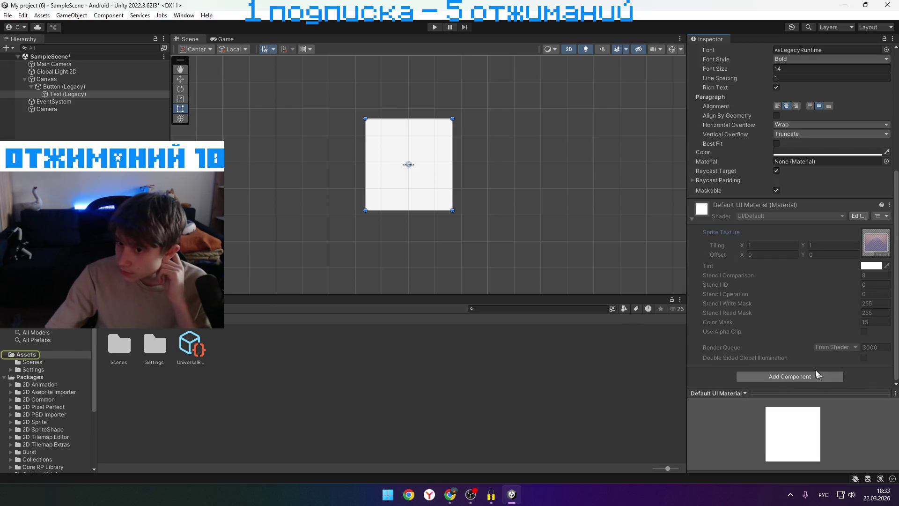
{"action": "left_click", "coordinate": [816, 375]}
{"action": "left_click", "coordinate": [728, 230]}
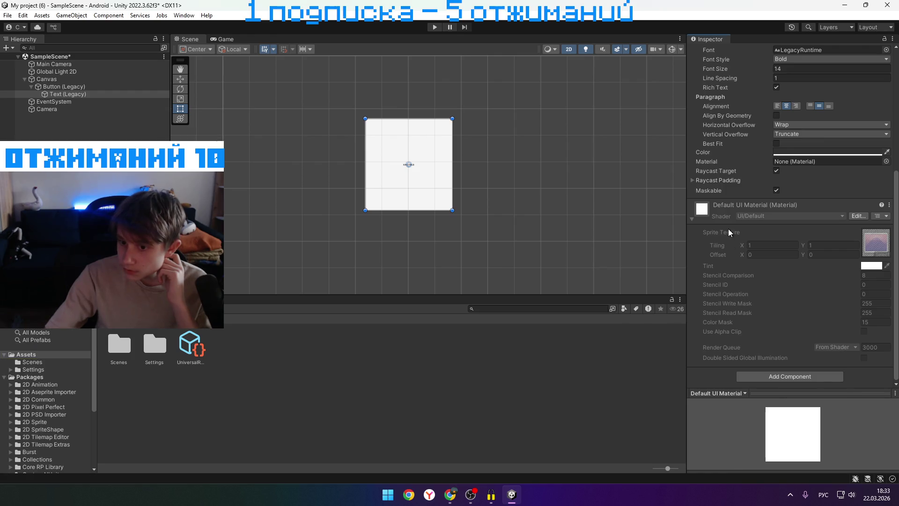
{"action": "left_click", "coordinate": [693, 219]}
{"action": "scroll", "coordinate": [792, 264], "scroll_direction": "up", "scroll_amount": 3}
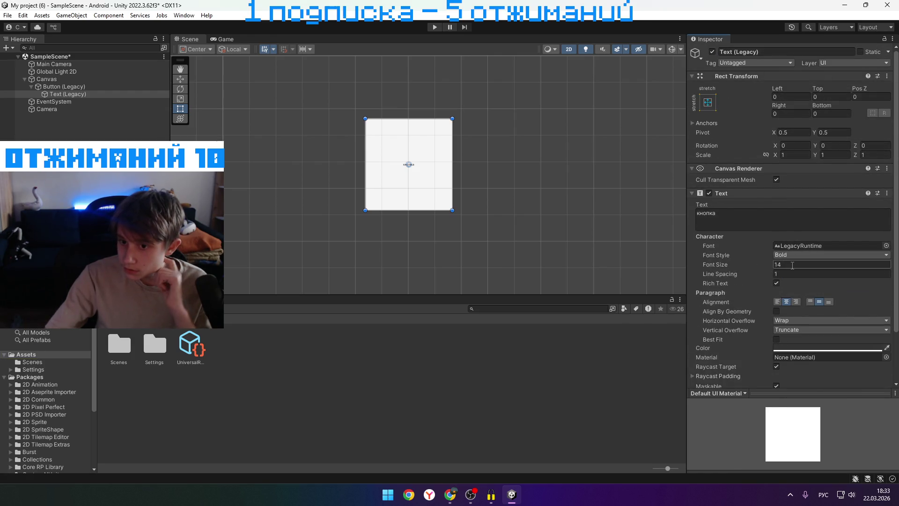
Change the label's font size from 14 to 50 and preview it in the Game view
{"action": "left_click", "coordinate": [791, 265]}
{"action": "key", "text": "BackSpace"}
{"action": "type", "text": "50"}
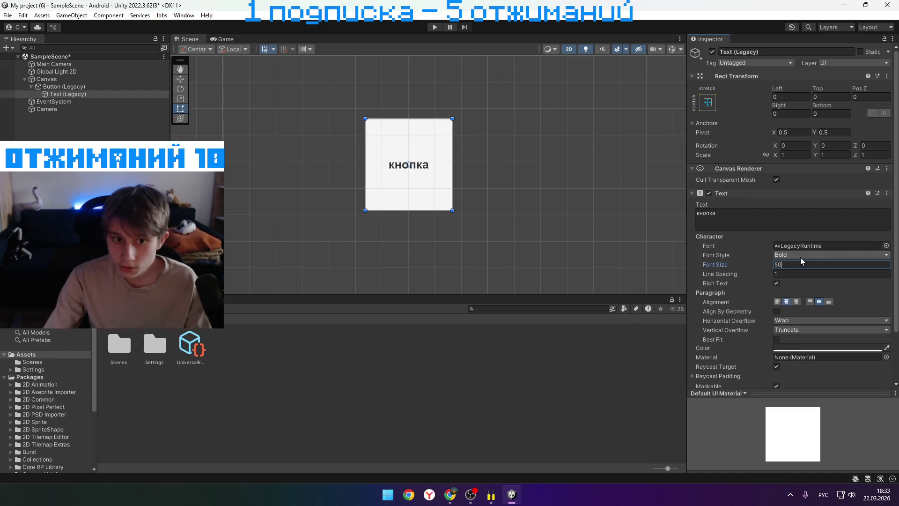
{"action": "key", "text": "alt+Tab"}
{"action": "left_click", "coordinate": [225, 39]}
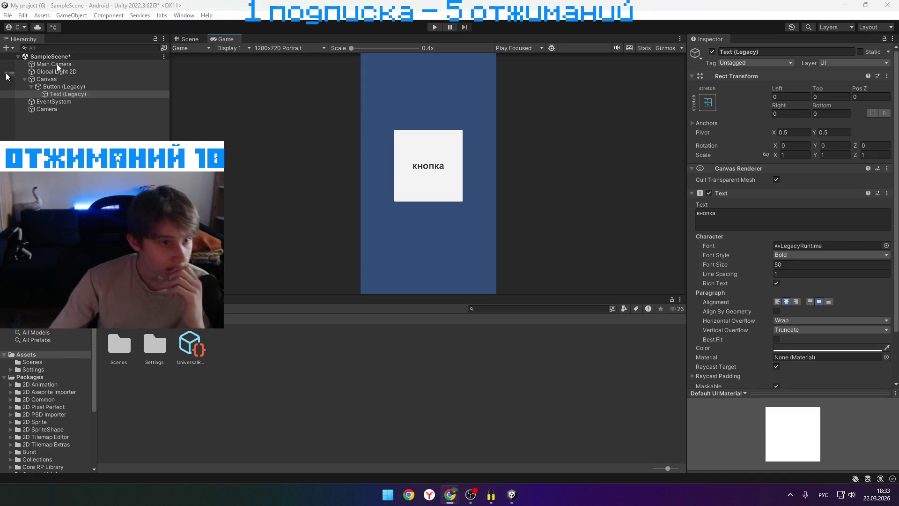
{"action": "left_click", "coordinate": [94, 109]}
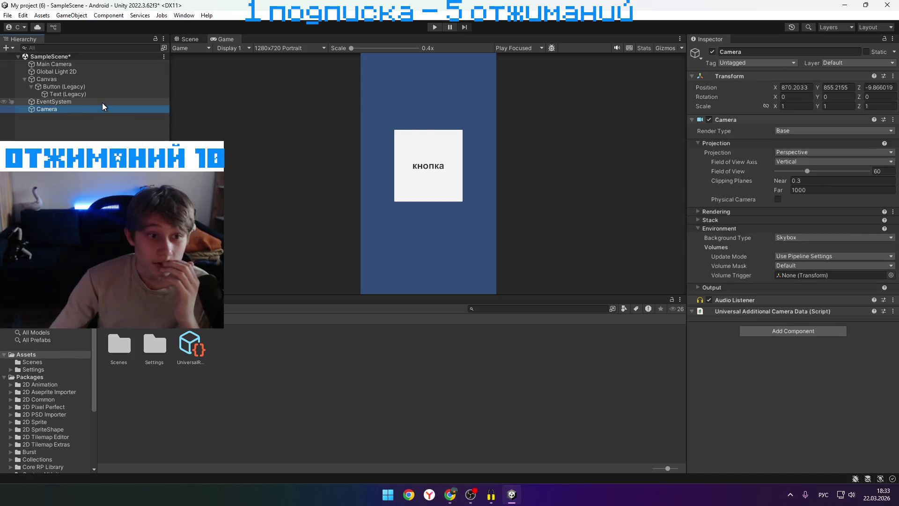
{"action": "left_click", "coordinate": [108, 101]}
{"action": "left_click", "coordinate": [186, 40]}
{"action": "left_click", "coordinate": [77, 108]}
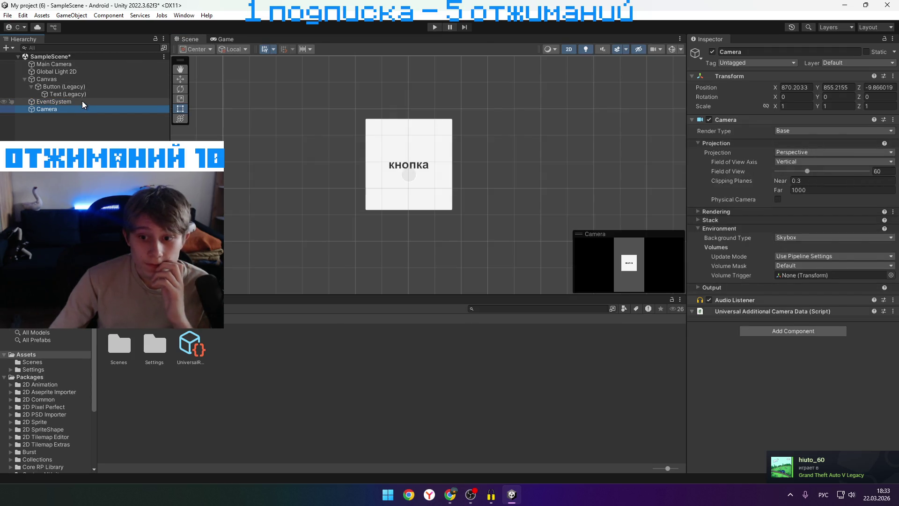
{"action": "left_click", "coordinate": [210, 48]}
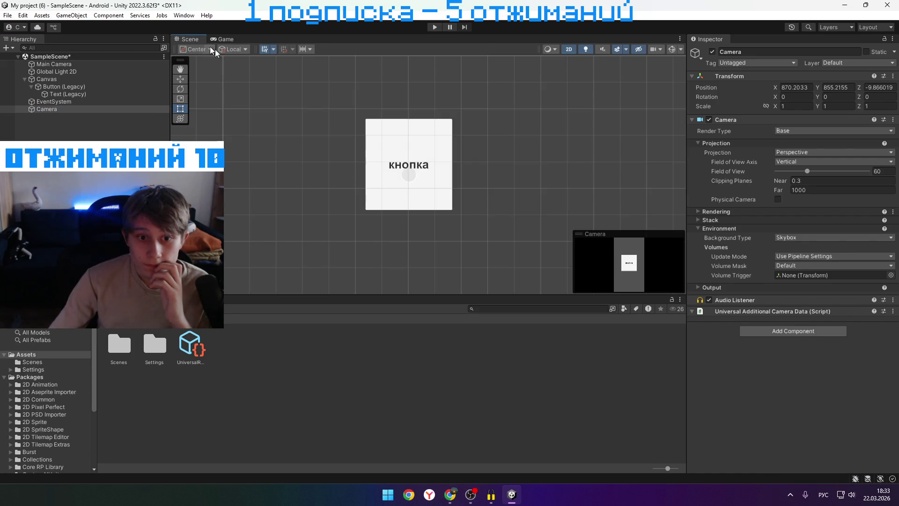
{"action": "left_click_drag", "start_coordinate": [438, 180], "coordinate": [429, 181]}
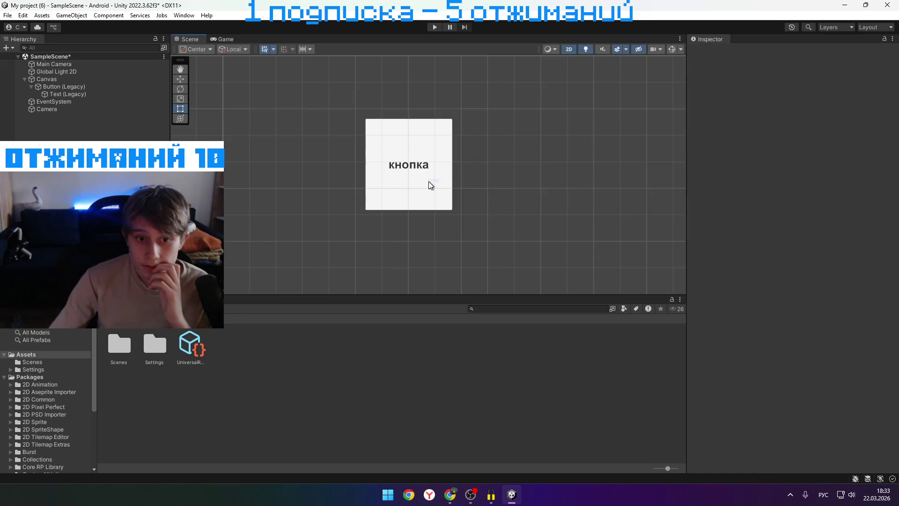
{"action": "left_click", "coordinate": [98, 108]}
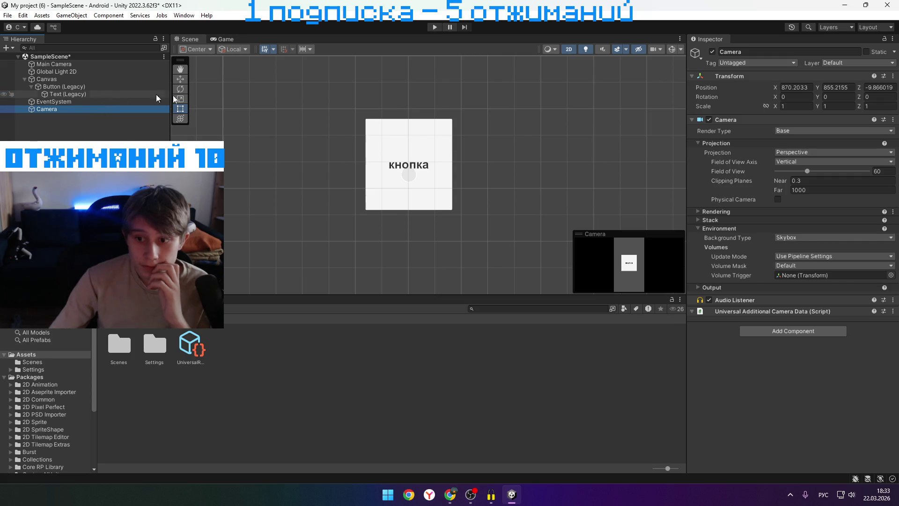
{"action": "left_click", "coordinate": [70, 101]}
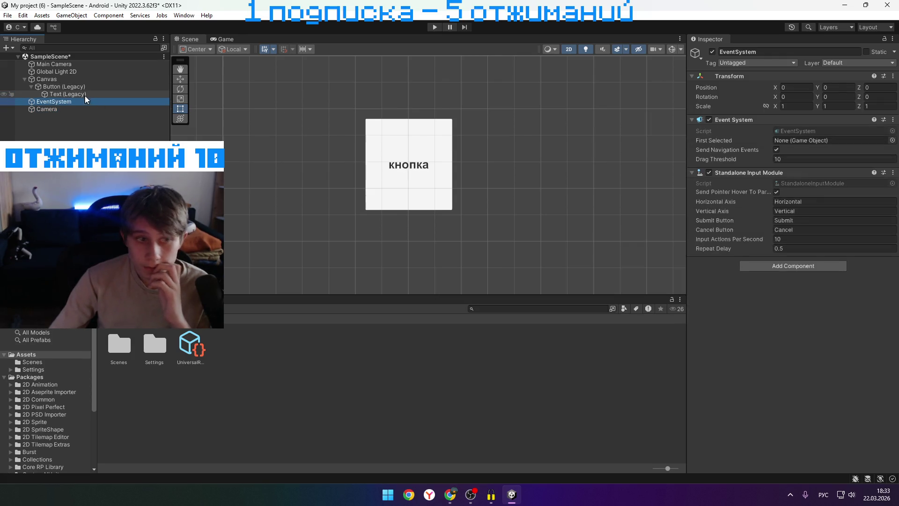
{"action": "left_click", "coordinate": [100, 93]}
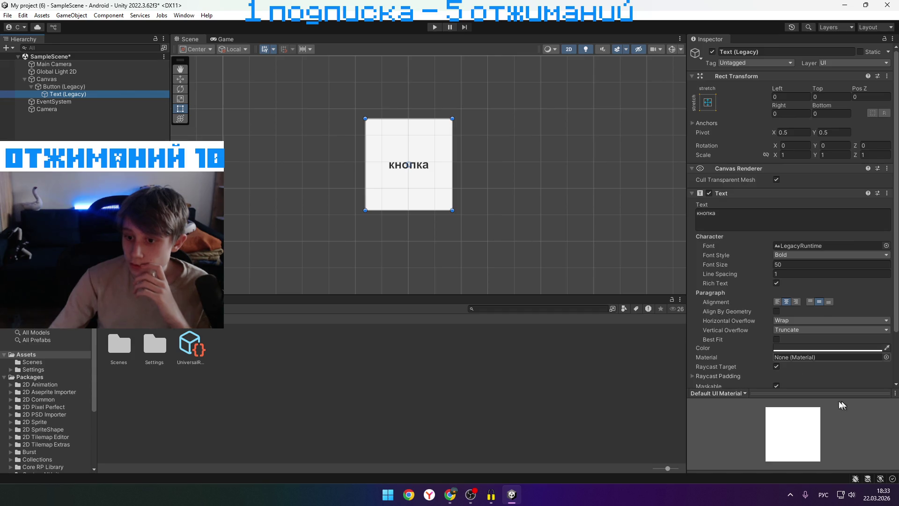
{"action": "left_click", "coordinate": [104, 84]}
{"action": "left_click", "coordinate": [103, 77]}
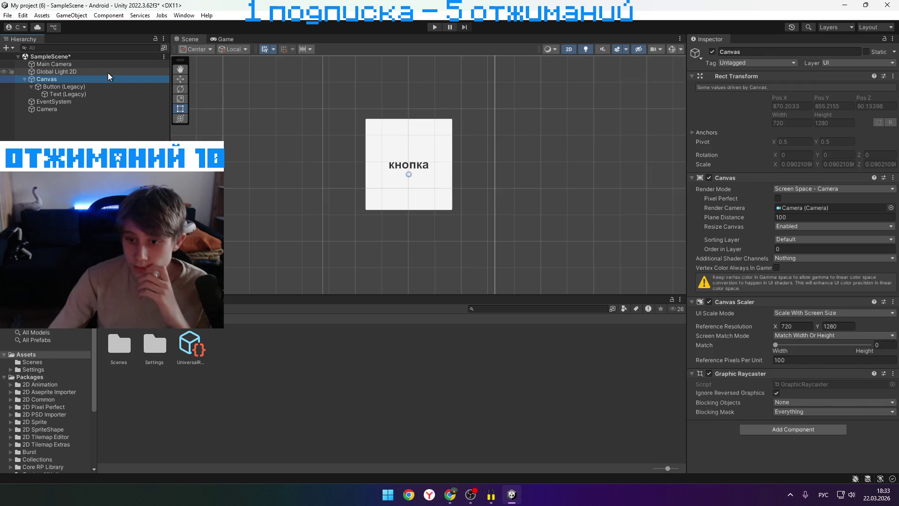
Set the Global Light 2D colour to red (FF0036), checking it in the Game view
{"action": "left_click", "coordinate": [107, 72]}
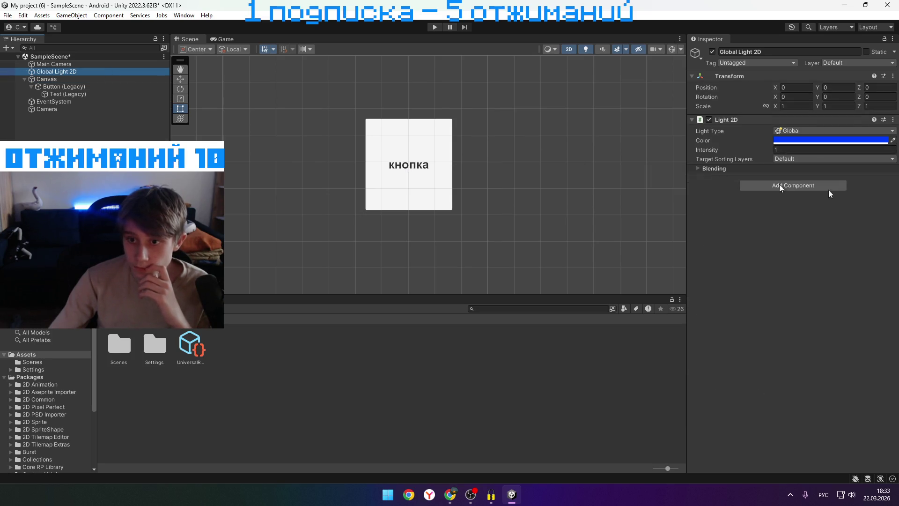
{"action": "left_click", "coordinate": [810, 141]}
{"action": "left_click_drag", "start_coordinate": [842, 195], "coordinate": [853, 185]}
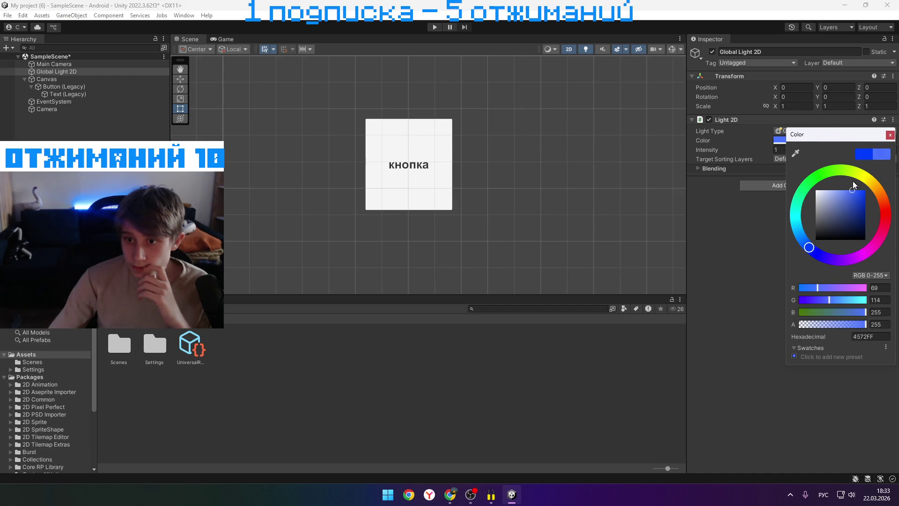
{"action": "left_click", "coordinate": [889, 135]}
{"action": "left_click", "coordinate": [220, 39]}
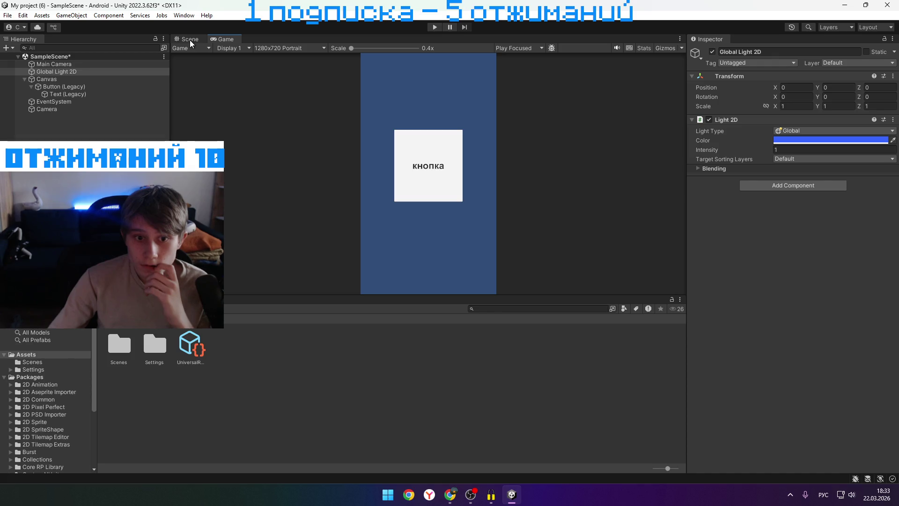
{"action": "left_click", "coordinate": [832, 139]}
{"action": "mouse_move", "coordinate": [806, 190]}
{"action": "left_mouse_down"}
{"action": "mouse_move", "coordinate": [857, 255]}
{"action": "mouse_move", "coordinate": [884, 223]}
{"action": "left_mouse_up"}
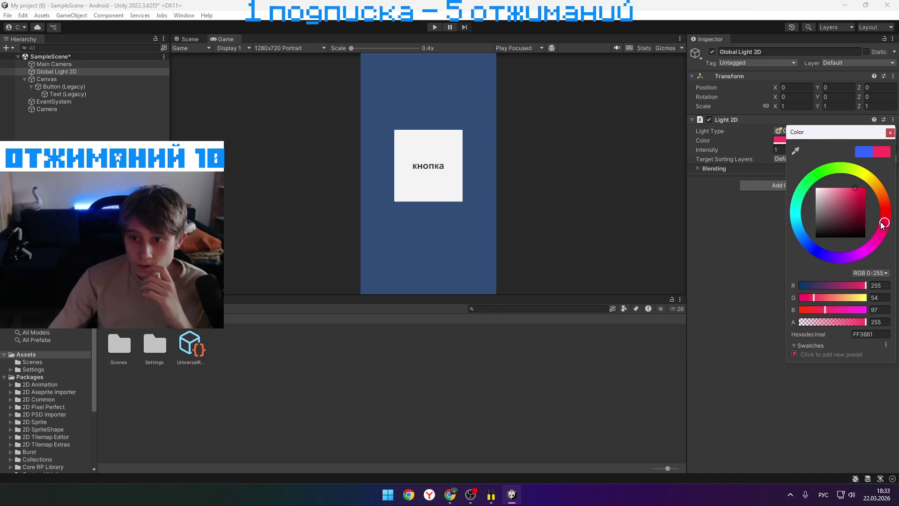
{"action": "left_click", "coordinate": [890, 133]}
Set the Main Camera background colour to red FF003F, then inspect the light and button
{"action": "left_click", "coordinate": [53, 64]}
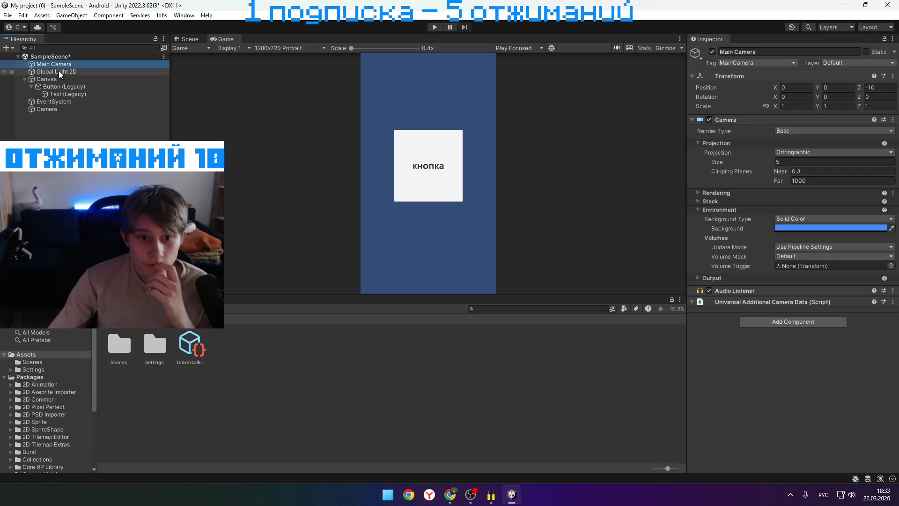
{"action": "left_click", "coordinate": [820, 228]}
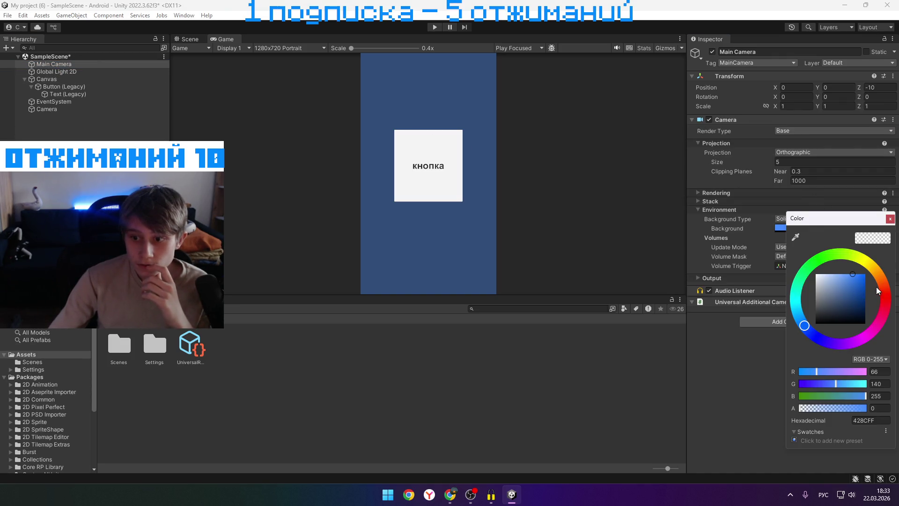
{"action": "left_click_drag", "start_coordinate": [883, 288], "coordinate": [883, 306]}
{"action": "left_click_drag", "start_coordinate": [862, 277], "coordinate": [885, 251]}
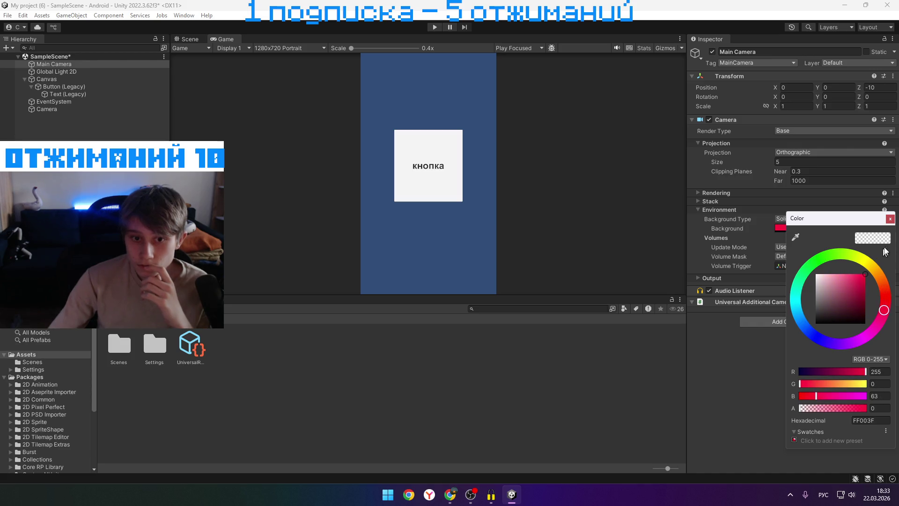
{"action": "left_click", "coordinate": [889, 220]}
{"action": "left_click", "coordinate": [87, 73]}
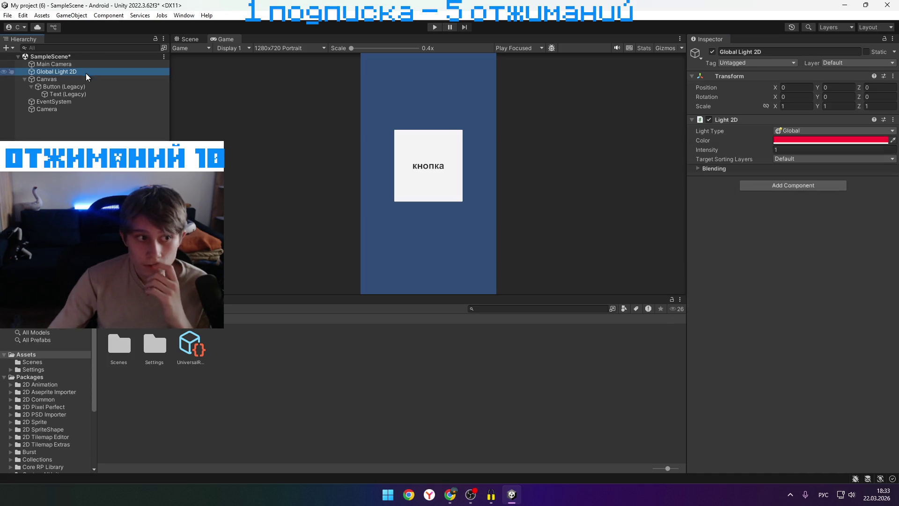
{"action": "left_click", "coordinate": [86, 86]}
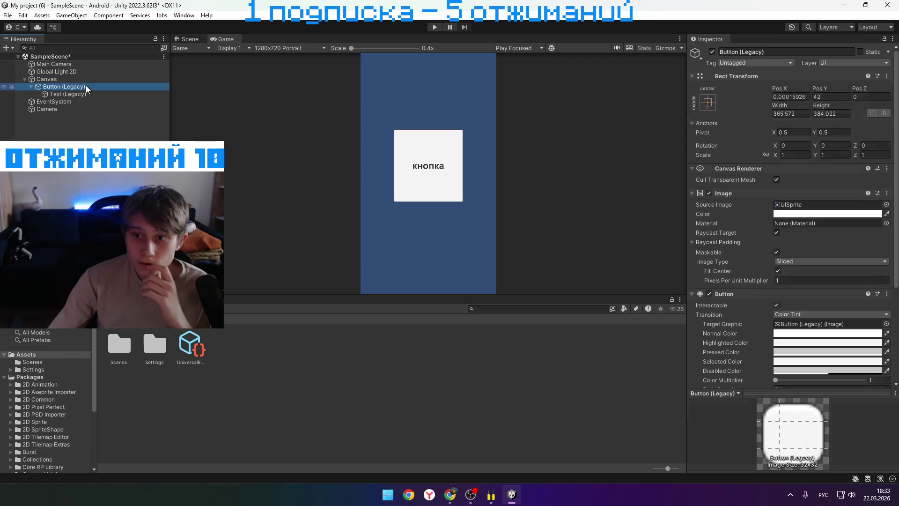
Try a different colour on the button's image and review the Global Light 2D colour and blending
{"action": "left_click", "coordinate": [776, 214]}
{"action": "mouse_move", "coordinate": [821, 261]}
{"action": "left_mouse_down"}
{"action": "mouse_move", "coordinate": [840, 265]}
{"action": "mouse_move", "coordinate": [850, 253]}
{"action": "mouse_move", "coordinate": [827, 256]}
{"action": "mouse_move", "coordinate": [858, 237]}
{"action": "mouse_move", "coordinate": [799, 255]}
{"action": "mouse_move", "coordinate": [697, 242]}
{"action": "left_mouse_up"}
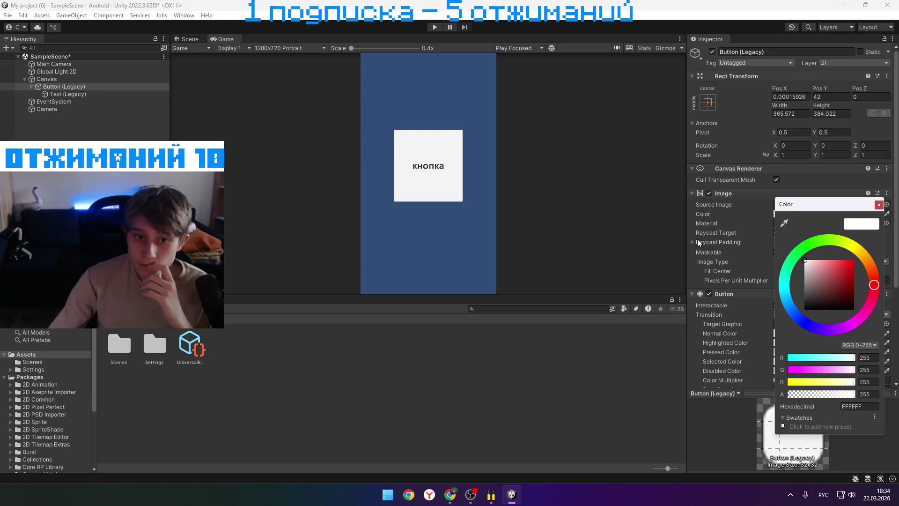
{"action": "left_click", "coordinate": [87, 70]}
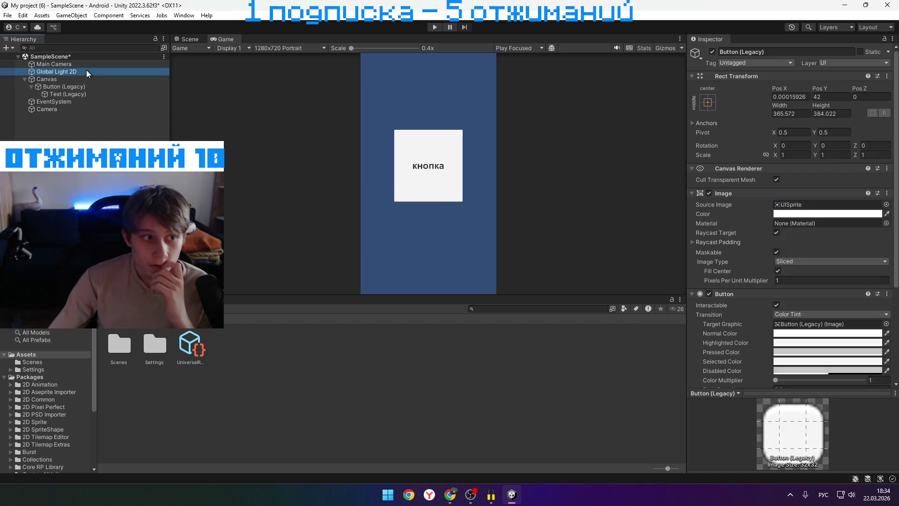
{"action": "left_click", "coordinate": [778, 139]}
{"action": "left_click", "coordinate": [762, 249]}
{"action": "left_click", "coordinate": [698, 168]}
{"action": "left_click", "coordinate": [697, 167]}
Inspect Main Camera, compare Scene and Game views, and view the extra Camera's settings
{"action": "left_click", "coordinate": [53, 64]}
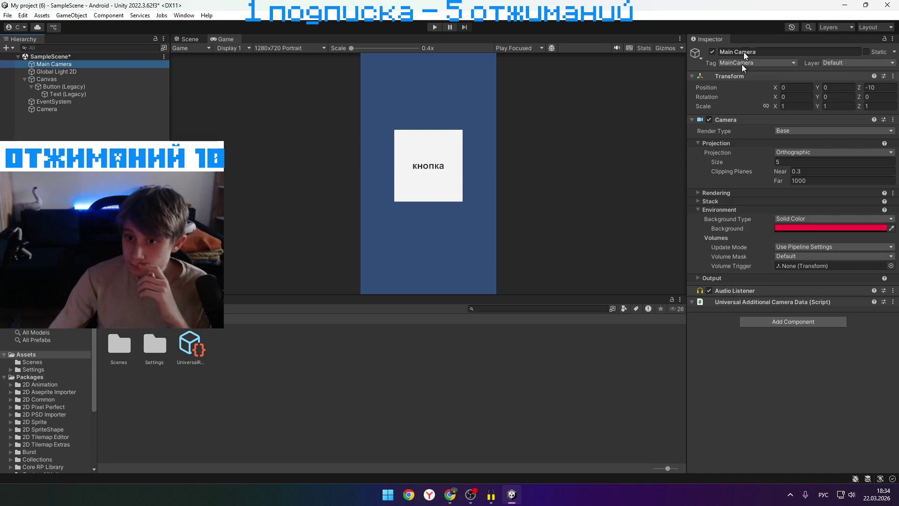
{"action": "left_click", "coordinate": [187, 38]}
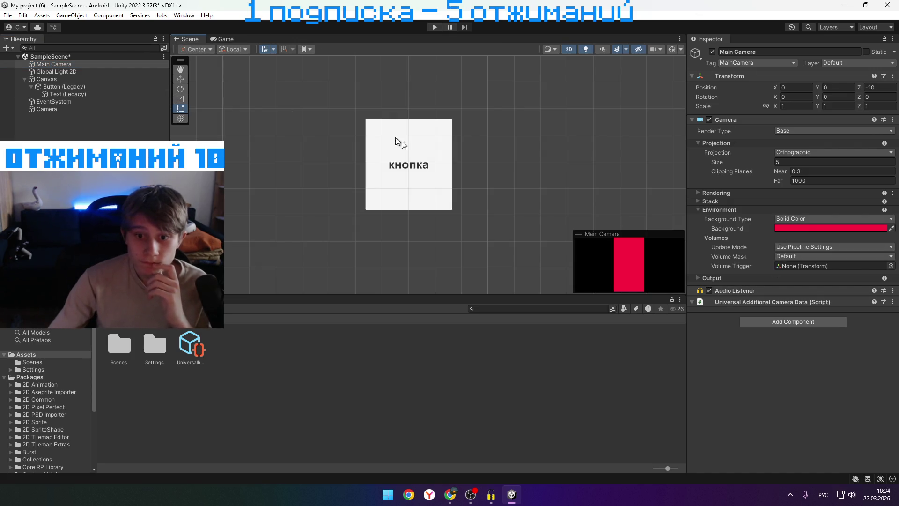
{"action": "left_click", "coordinate": [224, 38]}
{"action": "left_click", "coordinate": [188, 38]}
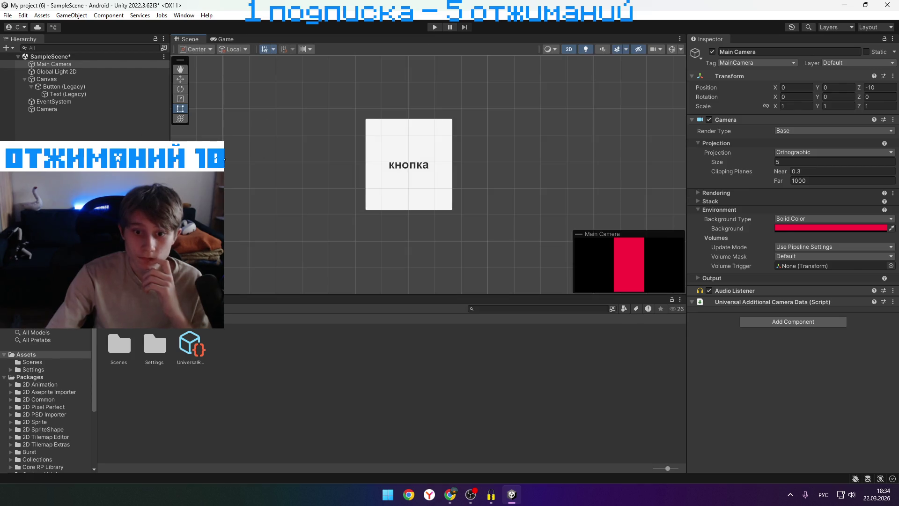
{"action": "left_click", "coordinate": [60, 108]}
{"action": "left_click", "coordinate": [69, 66]}
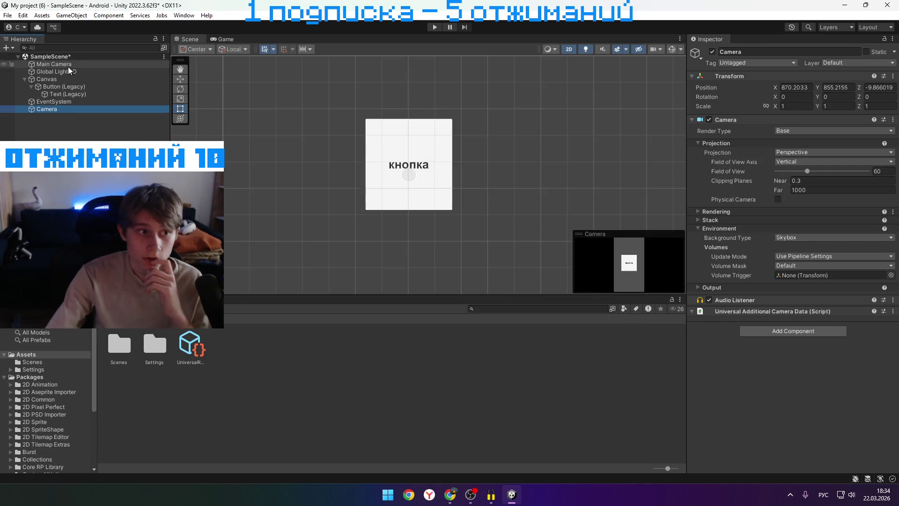
Delete the extra Camera object and check the red background in the Game view
{"action": "left_click", "coordinate": [75, 110]}
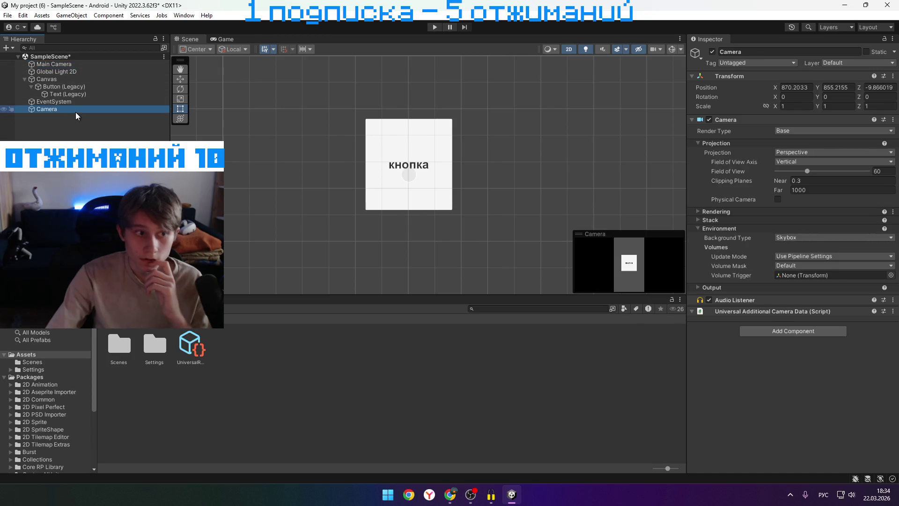
{"action": "key", "text": "Delete"}
{"action": "left_click", "coordinate": [89, 72]}
{"action": "left_click", "coordinate": [92, 65]}
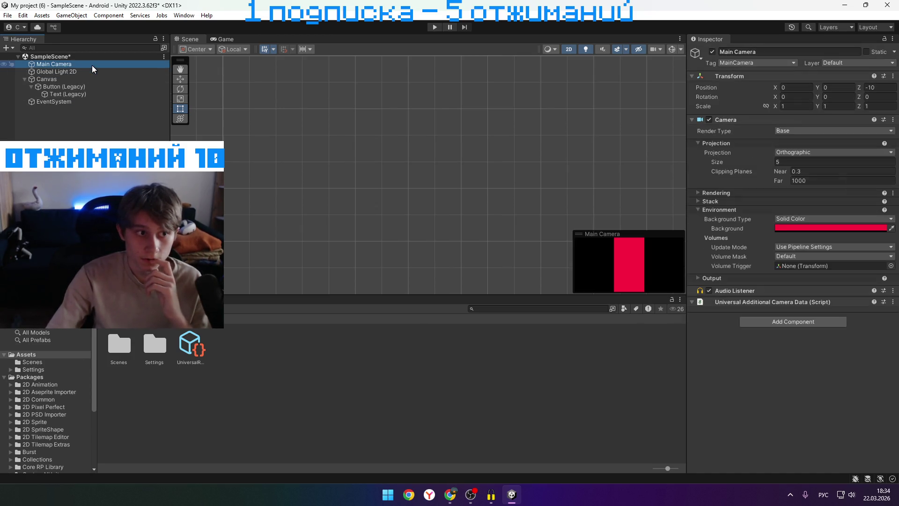
{"action": "left_click", "coordinate": [218, 39]}
{"action": "left_click", "coordinate": [187, 38]}
{"action": "left_click", "coordinate": [222, 39]}
{"action": "left_click", "coordinate": [187, 39]}
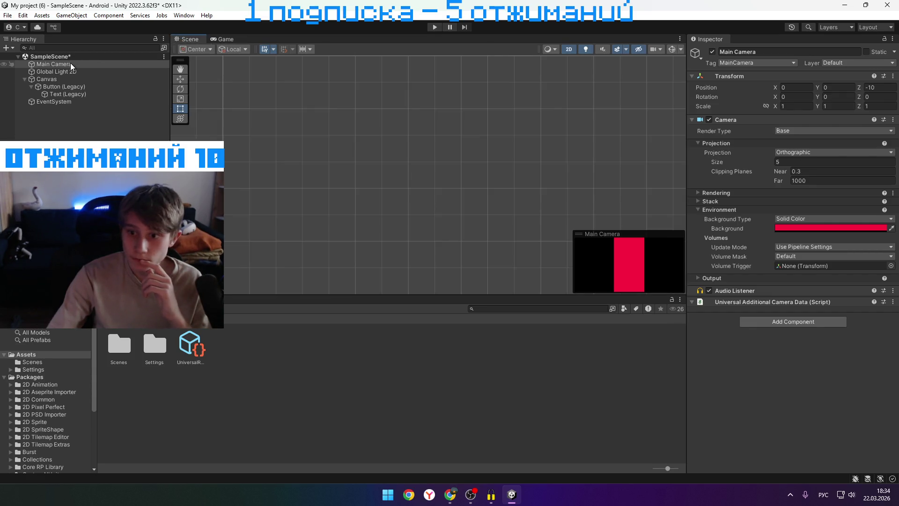
Assign Main Camera as the Canvas render camera
{"action": "left_click", "coordinate": [80, 72]}
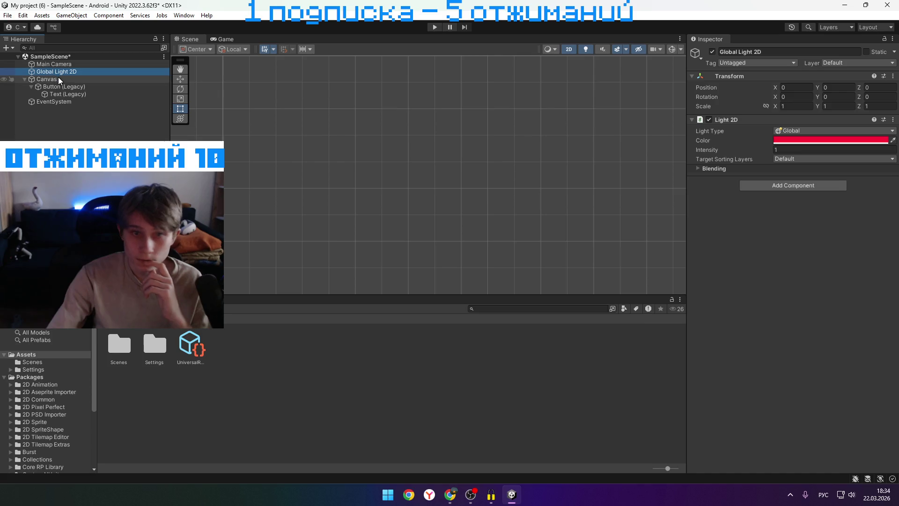
{"action": "left_click", "coordinate": [58, 78]}
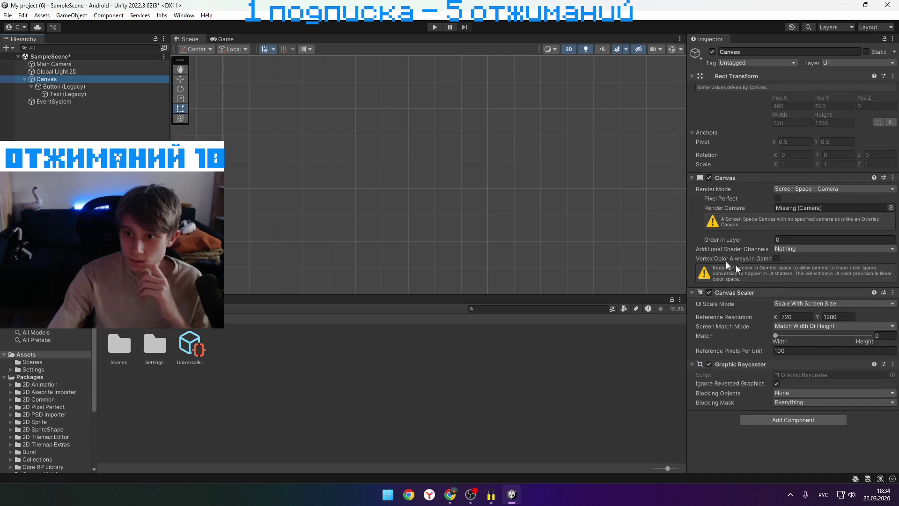
{"action": "mouse_move", "coordinate": [52, 64]}
{"action": "left_mouse_down"}
{"action": "mouse_move", "coordinate": [522, 105]}
{"action": "mouse_move", "coordinate": [809, 216]}
{"action": "mouse_move", "coordinate": [824, 208]}
{"action": "left_mouse_up"}
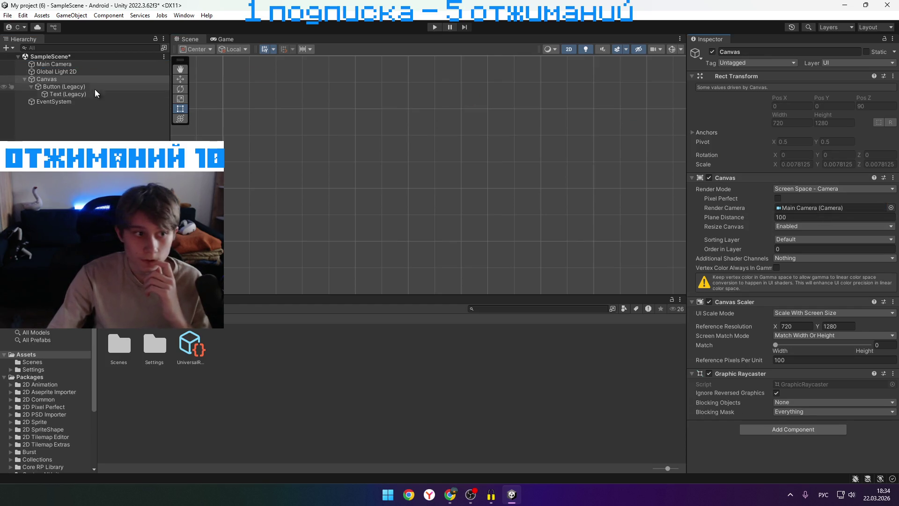
{"action": "left_click", "coordinate": [91, 64]}
{"action": "left_click", "coordinate": [87, 71]}
{"action": "left_click", "coordinate": [80, 79]}
{"action": "scroll", "coordinate": [450, 208], "scroll_direction": "up", "scroll_amount": 5}
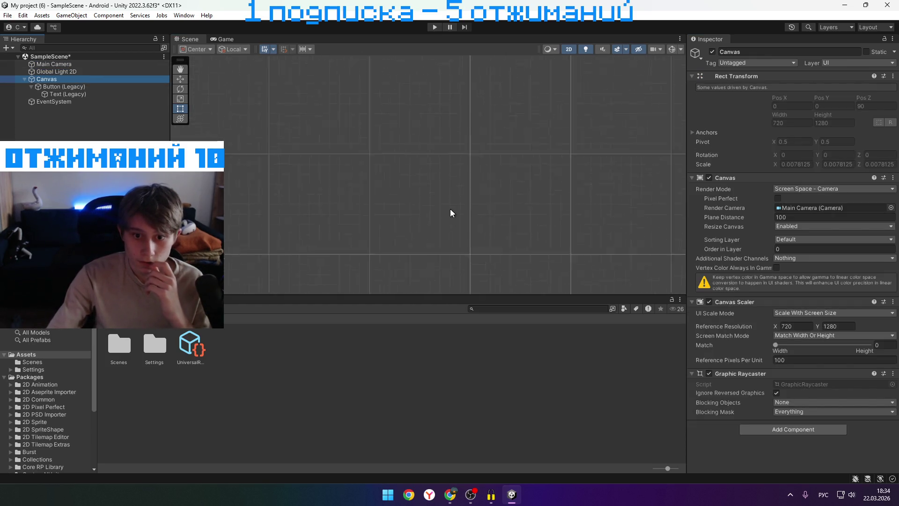
{"action": "scroll", "coordinate": [433, 207], "scroll_direction": "up", "scroll_amount": 5}
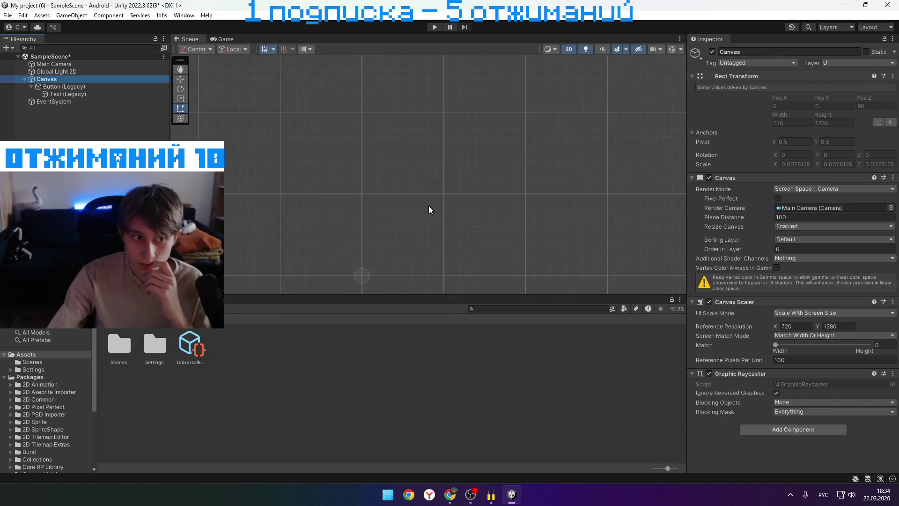
{"action": "scroll", "coordinate": [407, 238], "scroll_direction": "down", "scroll_amount": 5}
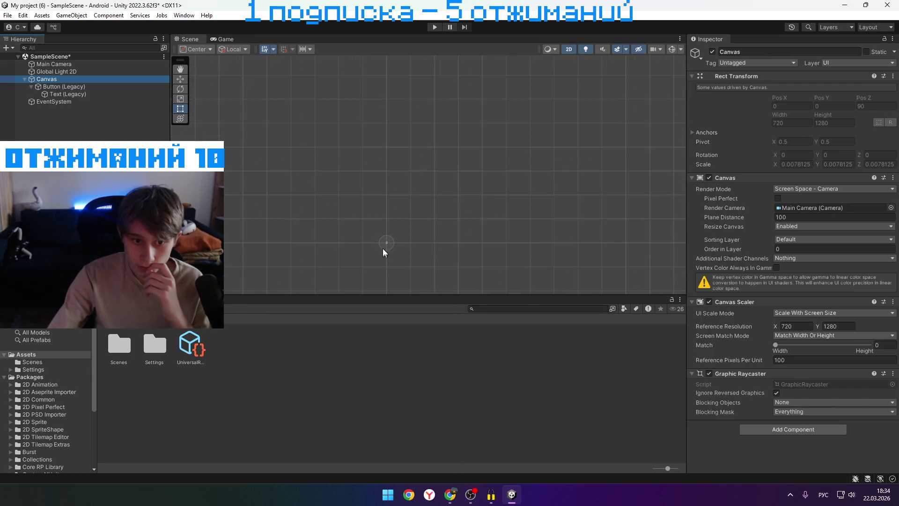
{"action": "scroll", "coordinate": [391, 251], "scroll_direction": "up", "scroll_amount": 5}
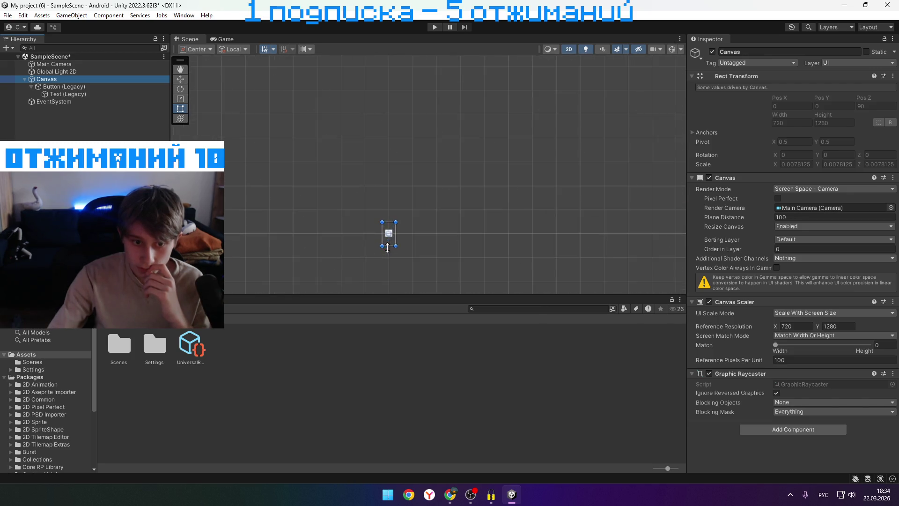
{"action": "scroll", "coordinate": [387, 247], "scroll_direction": "up", "scroll_amount": 6}
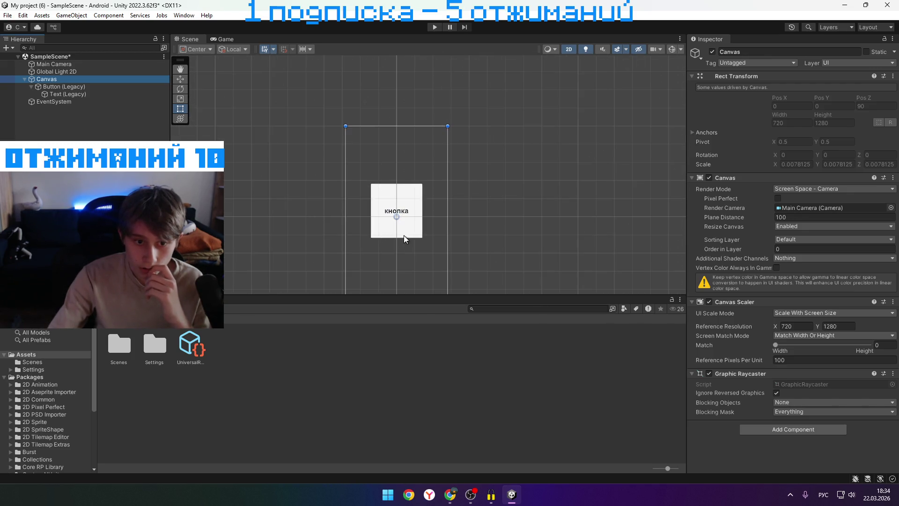
Inspect the Button (Legacy) object and check the Game view before returning to the Scene view
{"action": "left_click", "coordinate": [64, 87]}
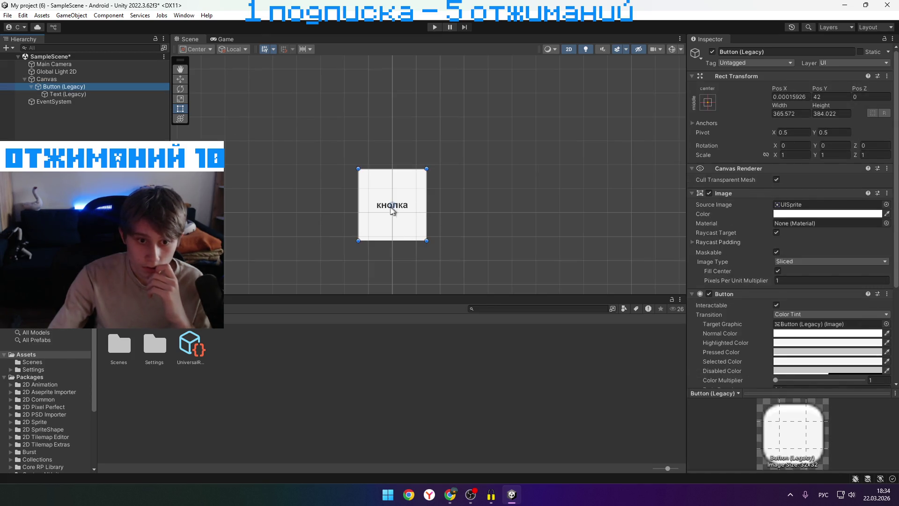
{"action": "left_click", "coordinate": [64, 139]}
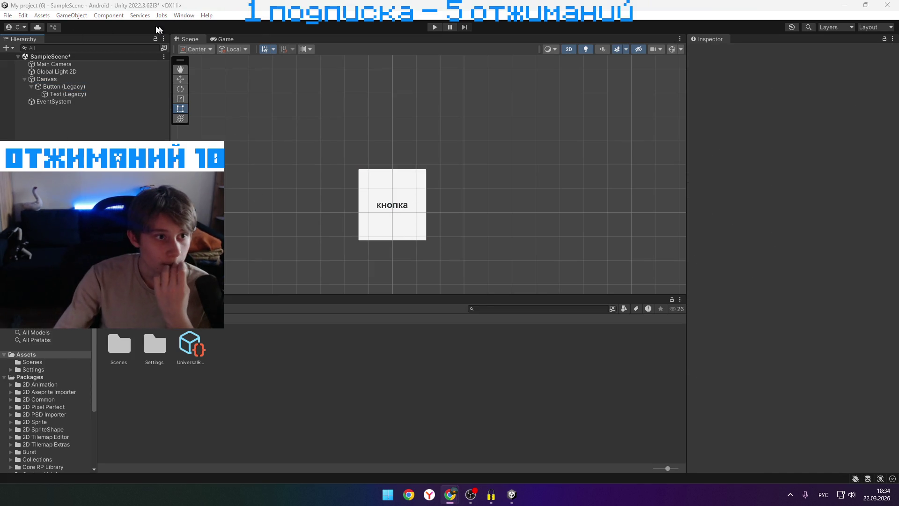
{"action": "left_click", "coordinate": [223, 39]}
{"action": "left_click", "coordinate": [189, 39]}
{"action": "left_click", "coordinate": [54, 64]}
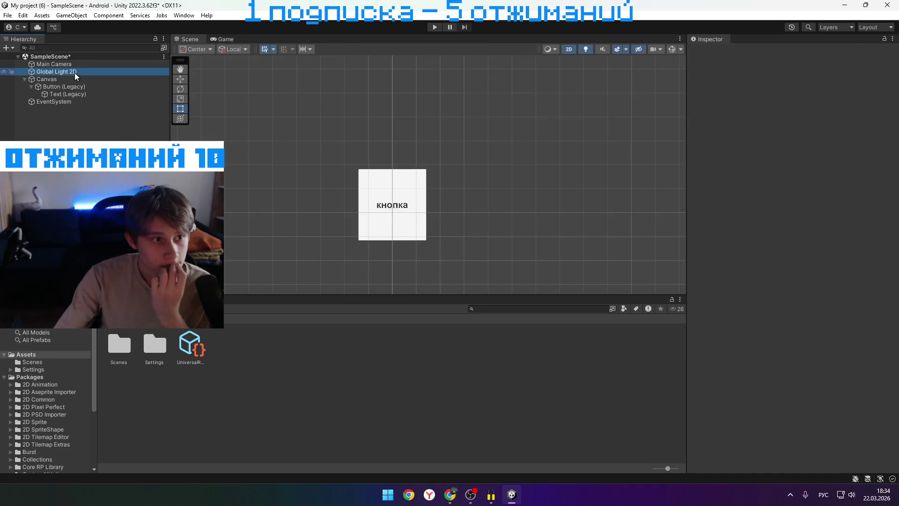
Pick bright green 00FF8C for the Main Camera background in the colour picker, then close it
{"action": "left_click", "coordinate": [786, 240]}
{"action": "left_click", "coordinate": [805, 228]}
{"action": "mouse_move", "coordinate": [850, 302]}
{"action": "left_mouse_down"}
{"action": "mouse_move", "coordinate": [838, 264]}
{"action": "mouse_move", "coordinate": [683, 232]}
{"action": "left_mouse_up"}
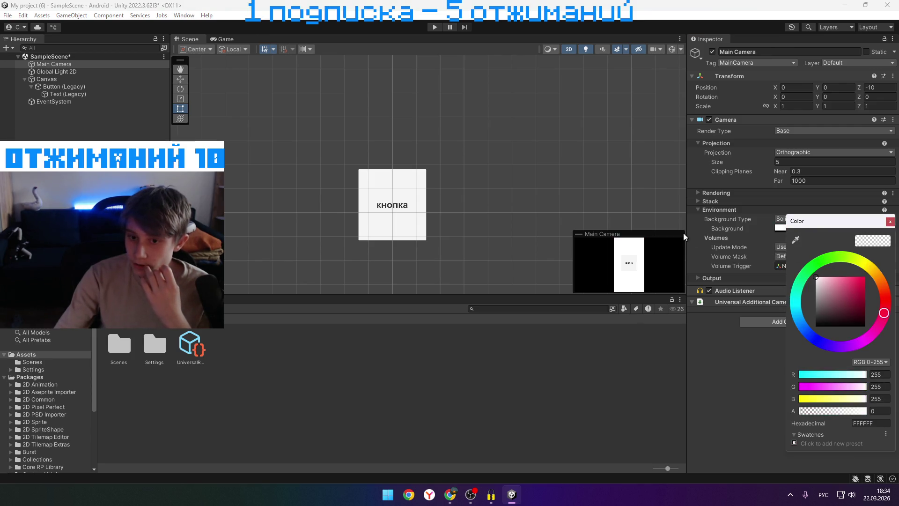
{"action": "mouse_move", "coordinate": [593, 196]}
{"action": "left_mouse_down"}
{"action": "mouse_move", "coordinate": [613, 207]}
{"action": "mouse_move", "coordinate": [527, 160]}
{"action": "mouse_move", "coordinate": [415, 327]}
{"action": "mouse_move", "coordinate": [406, 366]}
{"action": "mouse_move", "coordinate": [408, 206]}
{"action": "left_mouse_up"}
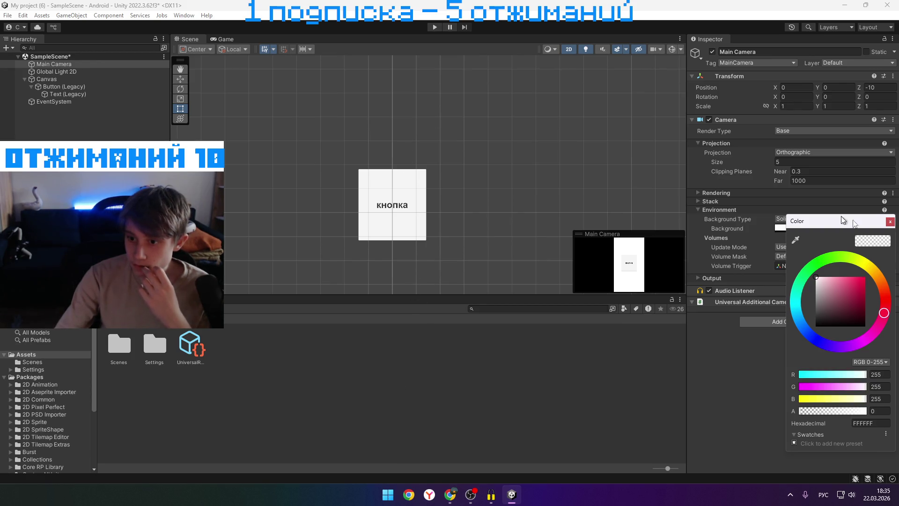
{"action": "left_click", "coordinate": [864, 278]}
{"action": "mouse_move", "coordinate": [886, 283]}
{"action": "left_mouse_down"}
{"action": "mouse_move", "coordinate": [826, 259]}
{"action": "mouse_move", "coordinate": [838, 255]}
{"action": "mouse_move", "coordinate": [780, 284]}
{"action": "mouse_move", "coordinate": [794, 266]}
{"action": "left_mouse_up"}
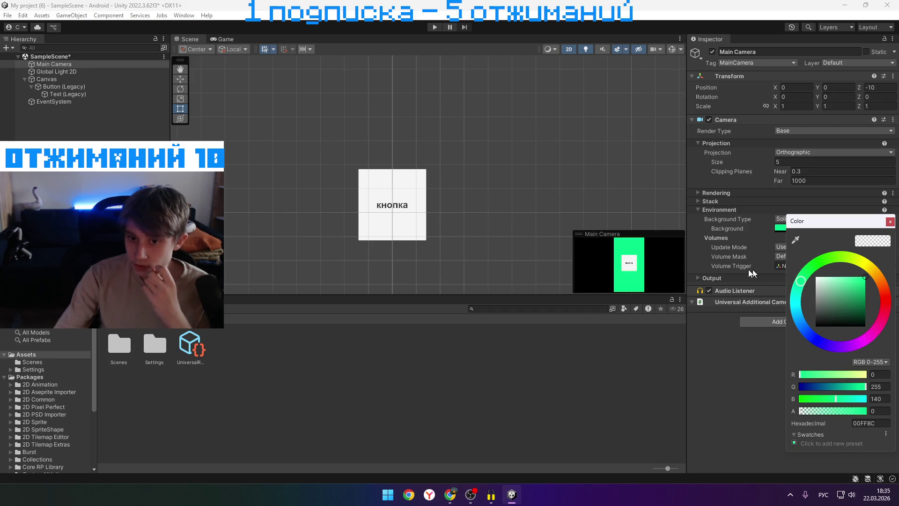
{"action": "left_click", "coordinate": [352, 382]}
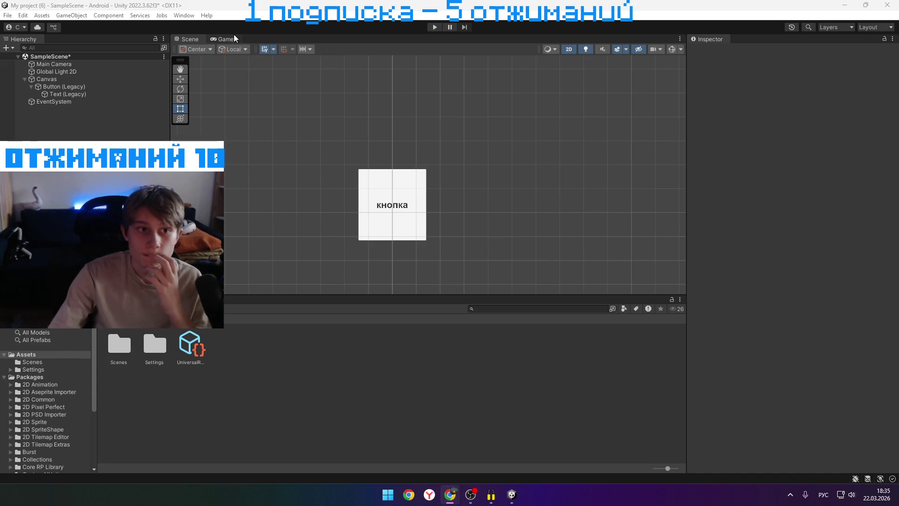
Preview the green background in the Game view, then switch from Unity to Yandex Browser's start page
{"action": "left_click", "coordinate": [232, 38]}
{"action": "left_click", "coordinate": [190, 41]}
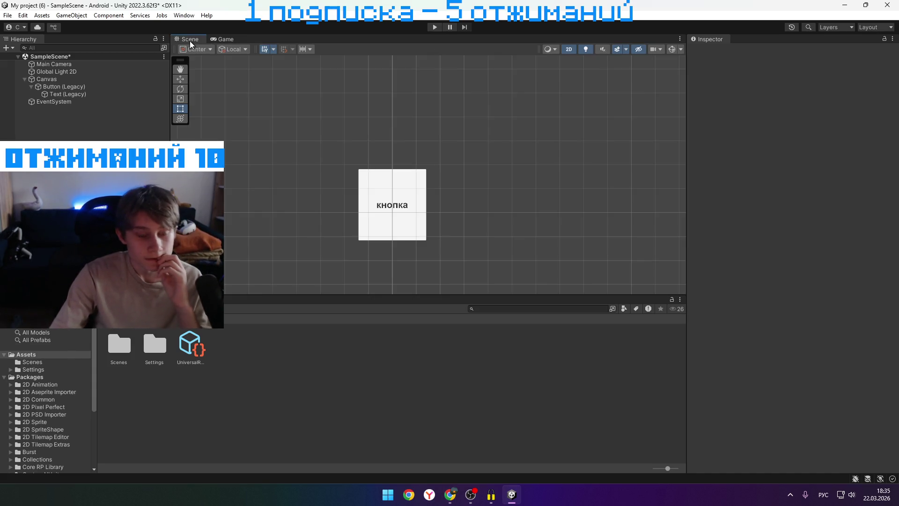
{"action": "key", "text": "alt+Tab"}
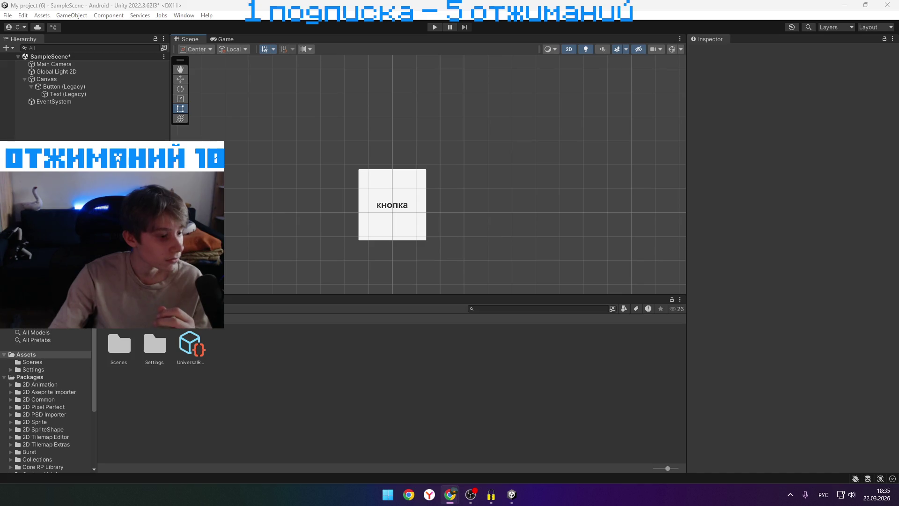
{"action": "mouse_move", "coordinate": [449, 494]}
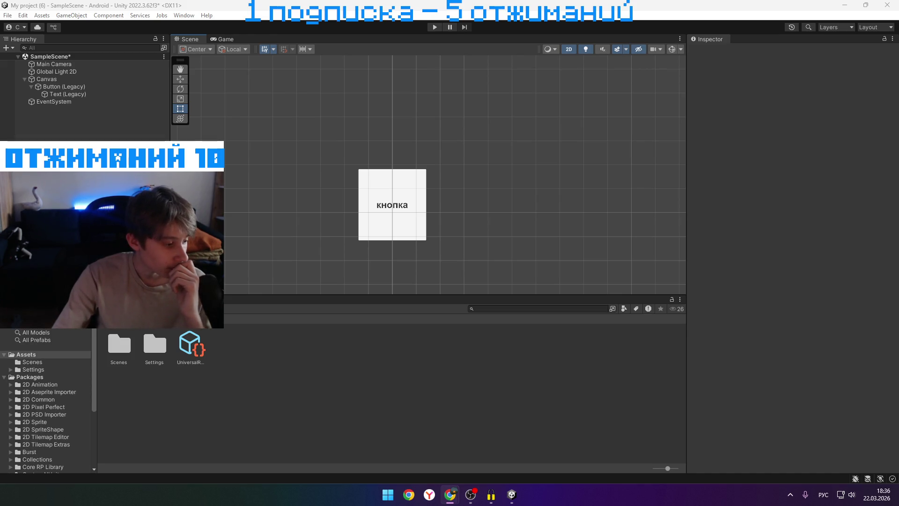
{"action": "key", "text": "super+d"}
{"action": "key", "text": "super+d"}
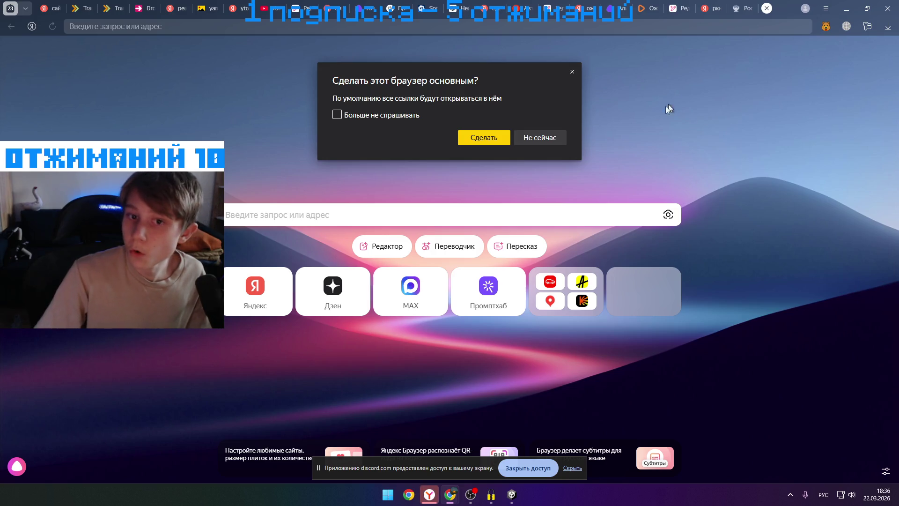
Dismiss the default-browser prompt, close Yandex Browser and quit it from the system tray
{"action": "left_click", "coordinate": [551, 137]}
{"action": "left_click", "coordinate": [890, 13]}
{"action": "left_click", "coordinate": [790, 494]}
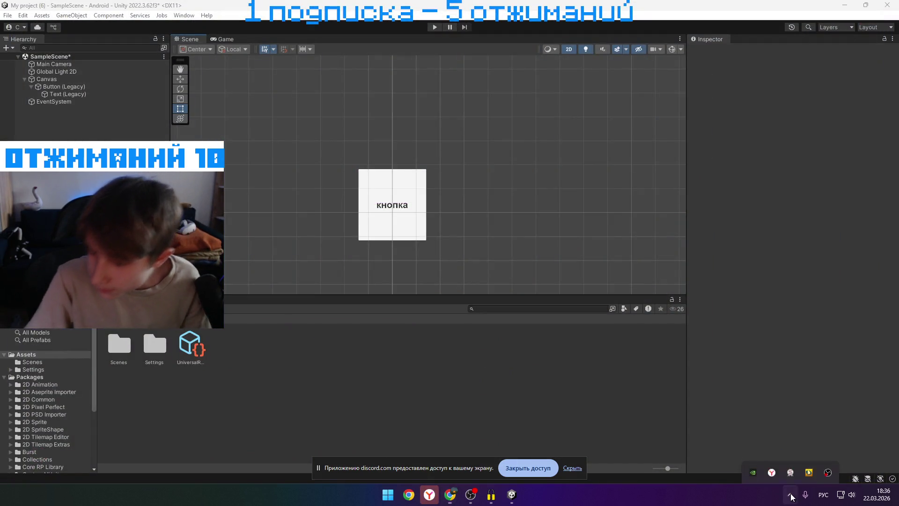
{"action": "right_click", "coordinate": [776, 451]}
{"action": "left_click", "coordinate": [795, 448]}
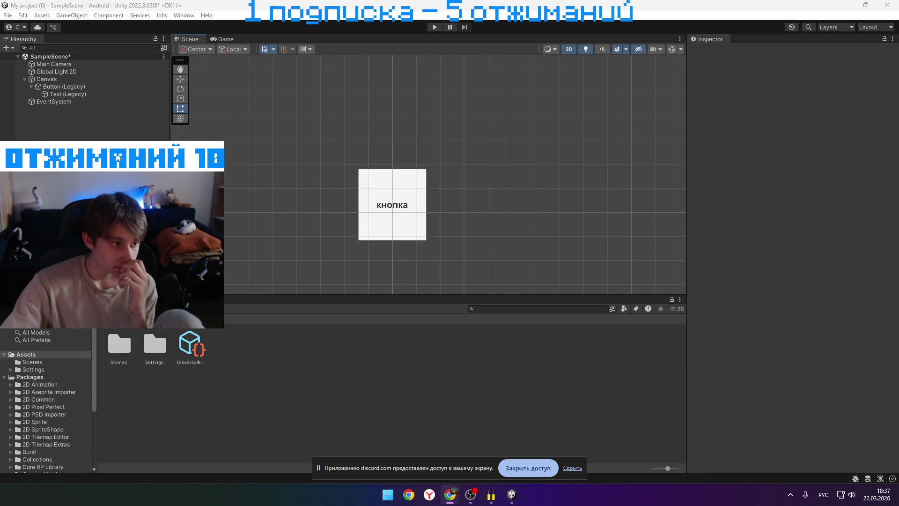
{"action": "left_click", "coordinate": [237, 39]}
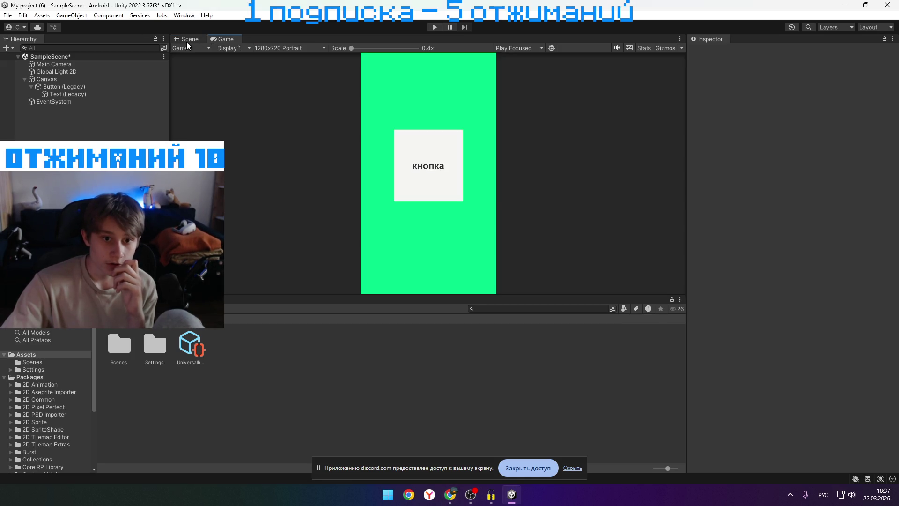
{"action": "left_click", "coordinate": [186, 42]}
{"action": "left_click", "coordinate": [87, 79]}
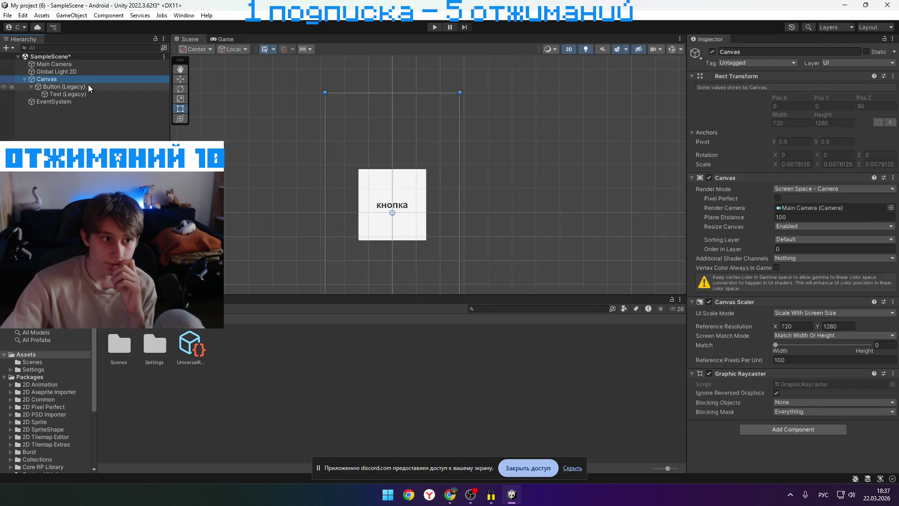
{"action": "left_click", "coordinate": [88, 87]}
{"action": "left_click", "coordinate": [835, 206]}
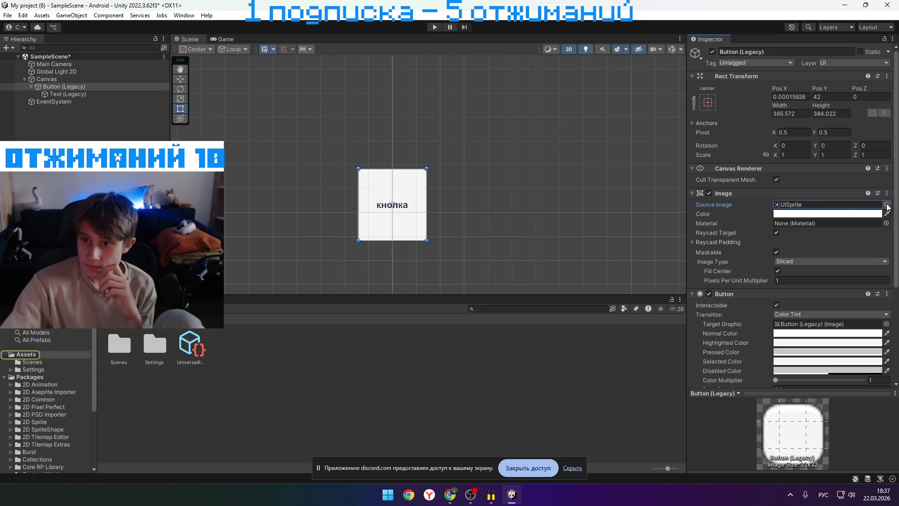
{"action": "left_click", "coordinate": [886, 205]}
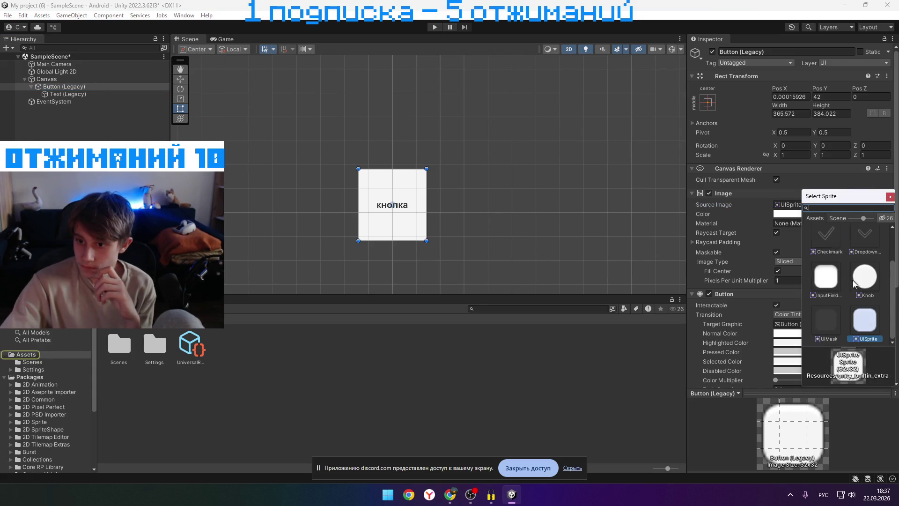
{"action": "left_click", "coordinate": [836, 241]}
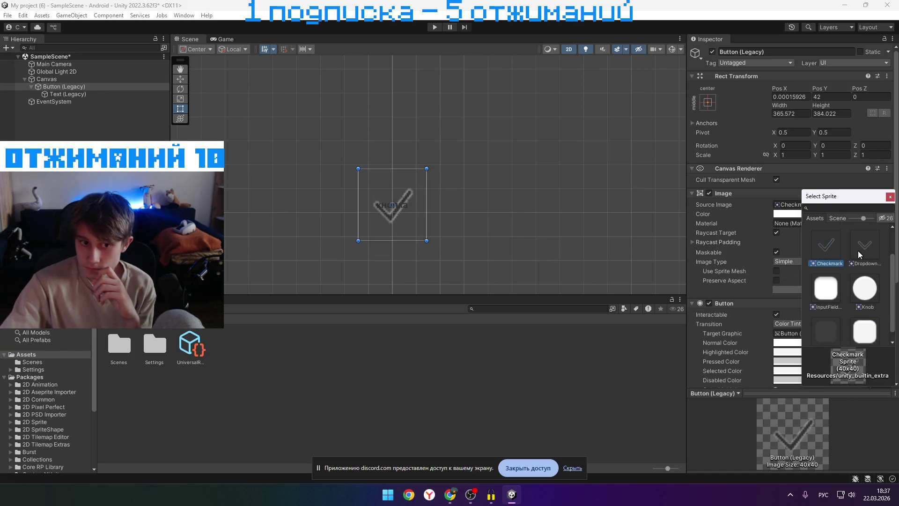
{"action": "left_click", "coordinate": [857, 251]}
{"action": "left_click", "coordinate": [848, 293]}
{"action": "left_click", "coordinate": [842, 279]}
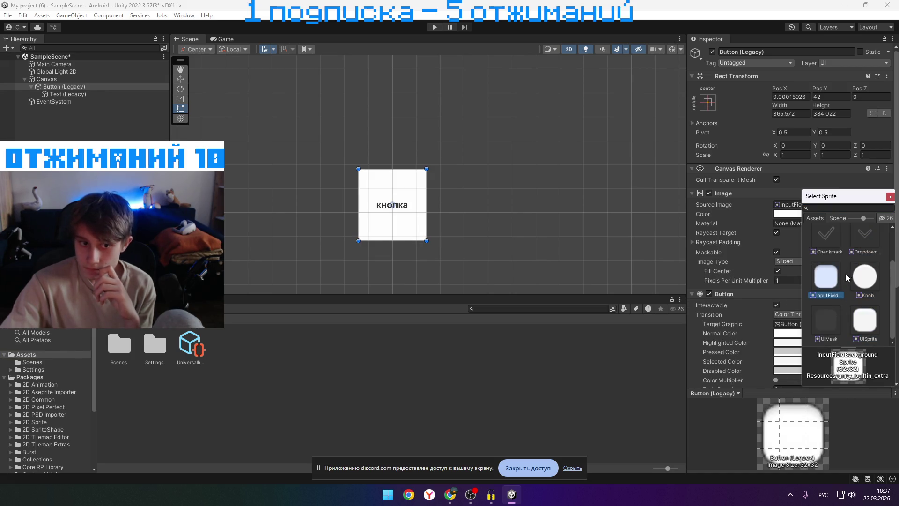
{"action": "left_click", "coordinate": [865, 283]}
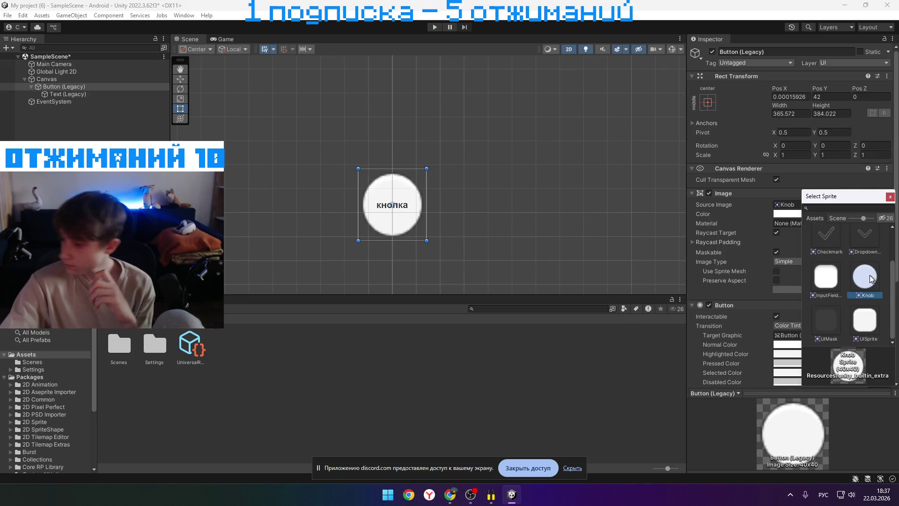
{"action": "left_click", "coordinate": [864, 320]}
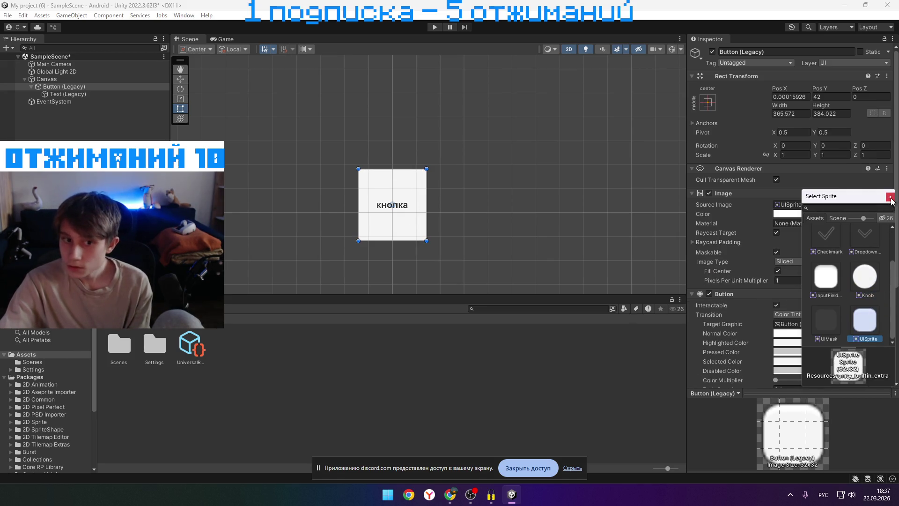
{"action": "left_click", "coordinate": [889, 197]}
Open the button's sprite list and bring up the Downloads folder beside Unity
{"action": "left_click", "coordinate": [870, 206]}
{"action": "left_click", "coordinate": [886, 204]}
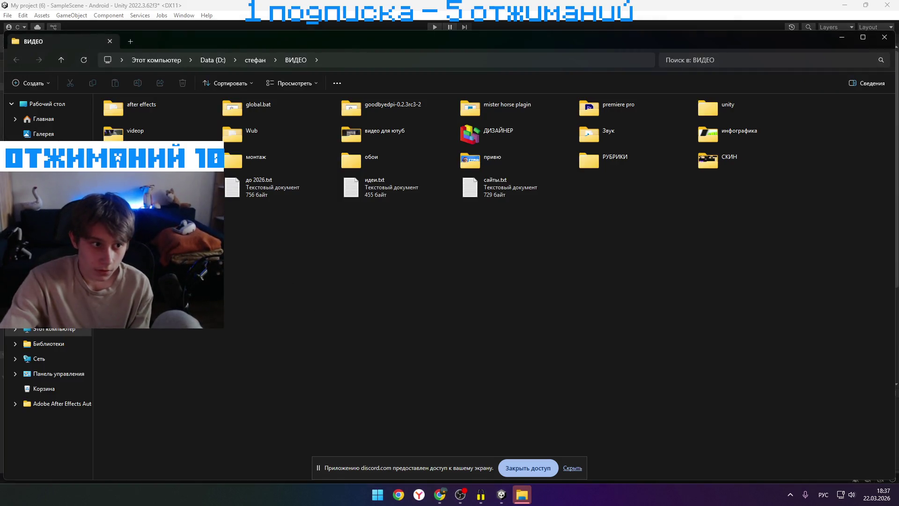
{"action": "left_click", "coordinate": [42, 171]}
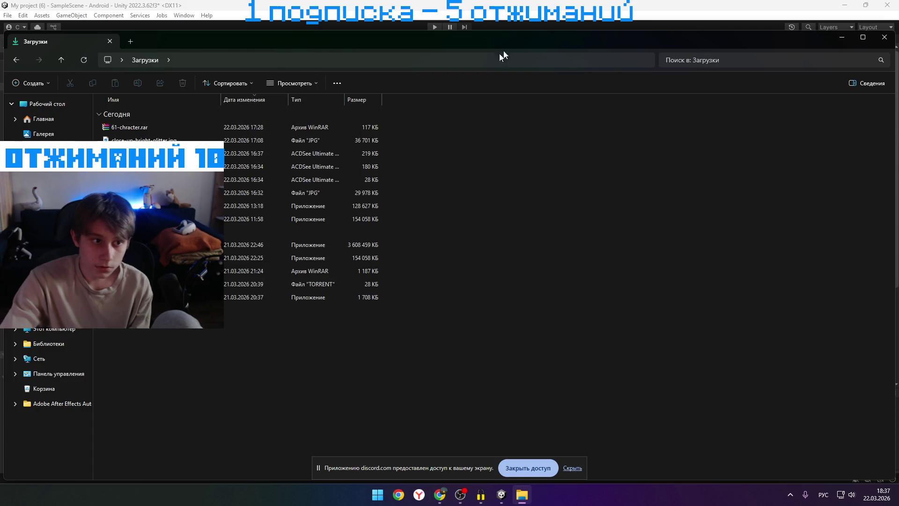
{"action": "mouse_move", "coordinate": [666, 34]}
{"action": "left_mouse_down"}
{"action": "mouse_move", "coordinate": [487, 67]}
{"action": "mouse_move", "coordinate": [472, 27]}
{"action": "mouse_move", "coordinate": [482, 30]}
{"action": "left_mouse_up"}
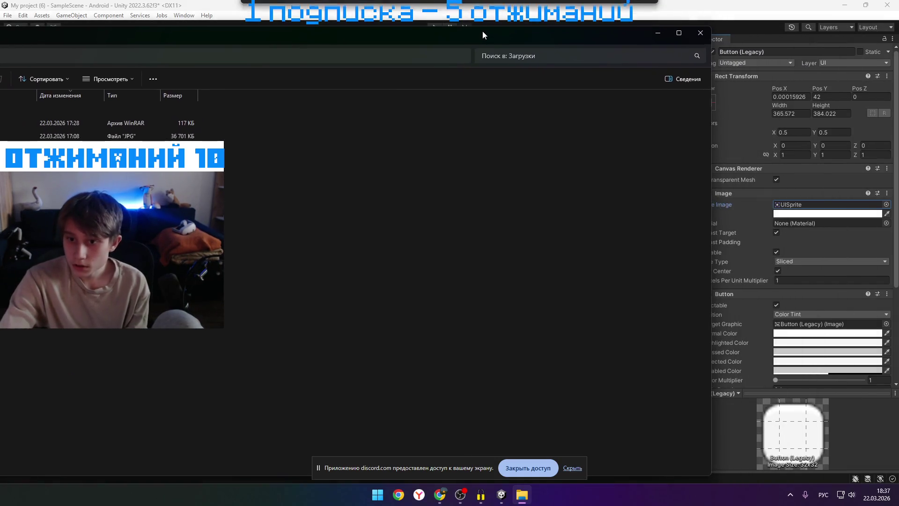
{"action": "left_click", "coordinate": [779, 208]}
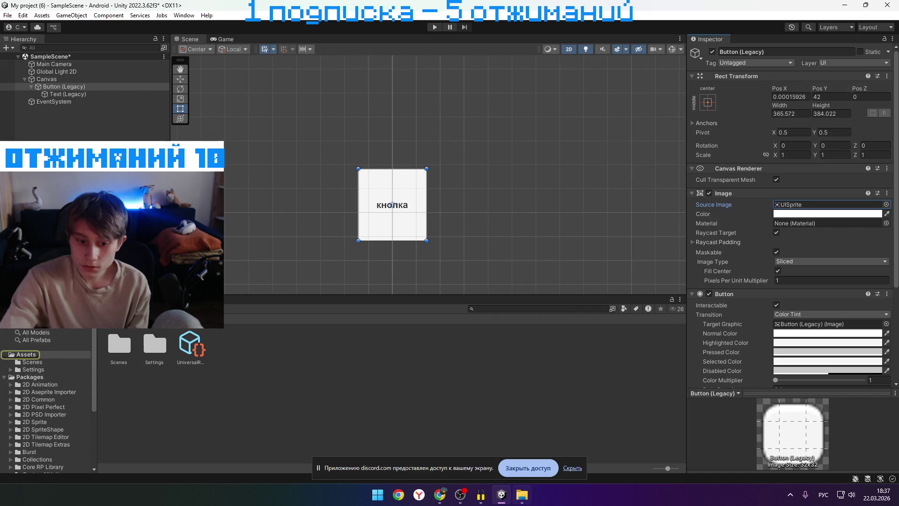
{"action": "left_click", "coordinate": [522, 494]}
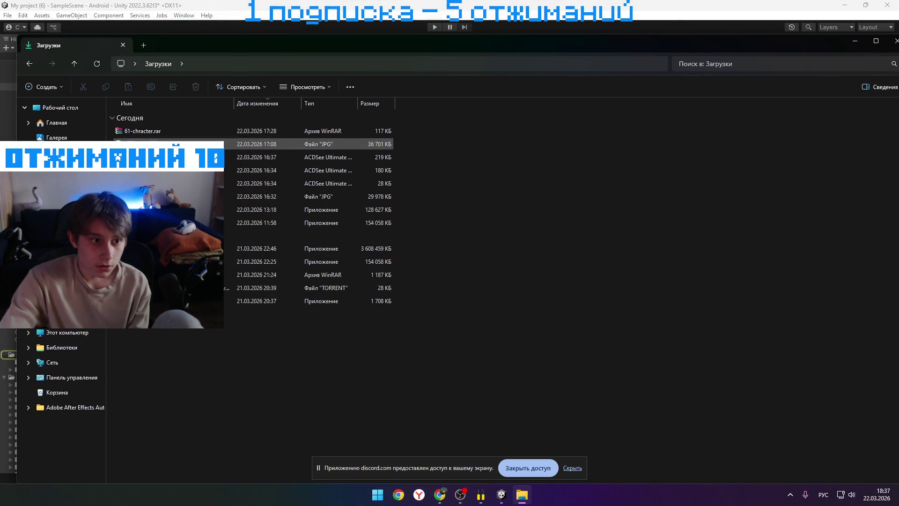
Preview the downloaded images, including close-up-bright-glitter.jpg, and select pngwing.com.png
{"action": "left_click", "coordinate": [164, 157]}
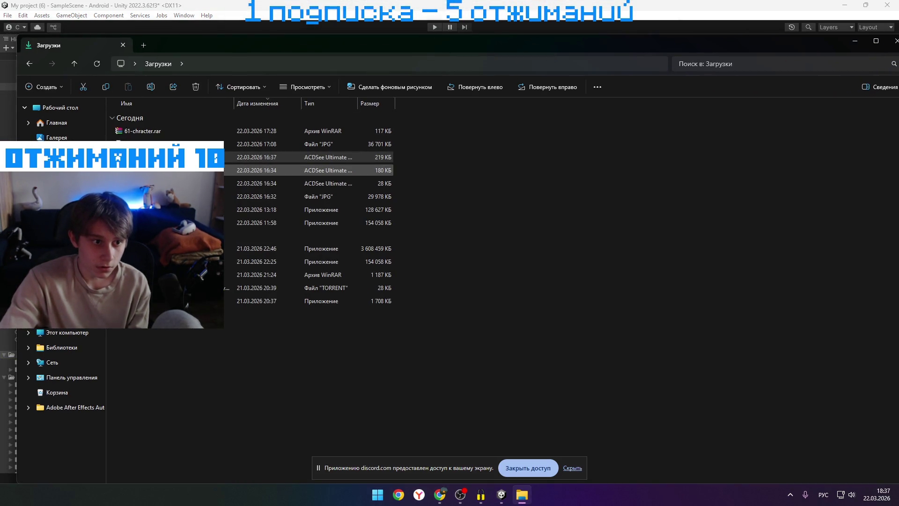
{"action": "left_click", "coordinate": [164, 170]}
{"action": "double_click", "coordinate": [164, 170]}
{"action": "key", "text": "Escape"}
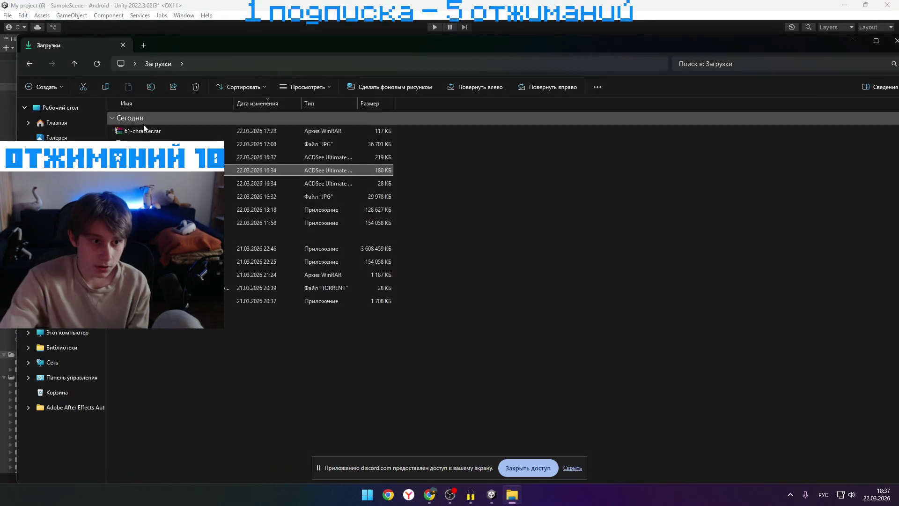
{"action": "left_click", "coordinate": [163, 157]}
{"action": "double_click", "coordinate": [164, 157]}
{"action": "key", "text": "Escape"}
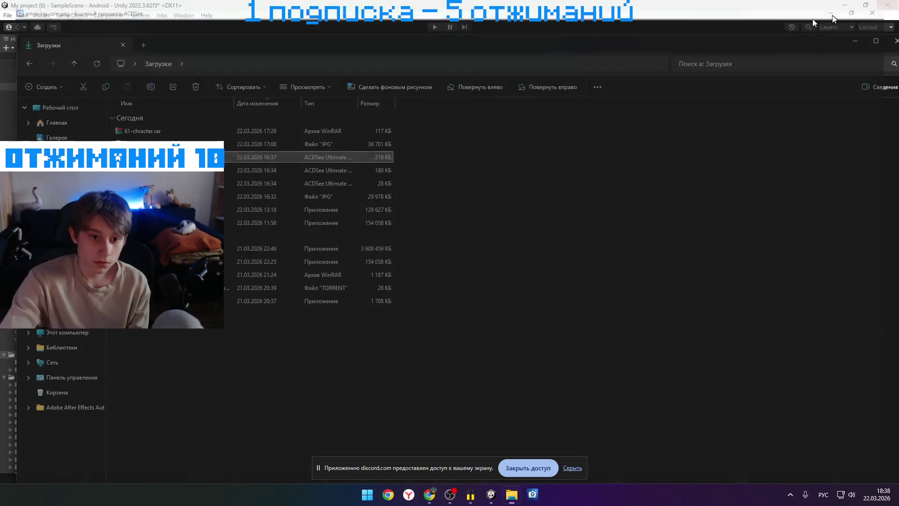
{"action": "left_click", "coordinate": [163, 144]}
{"action": "double_click", "coordinate": [164, 143]}
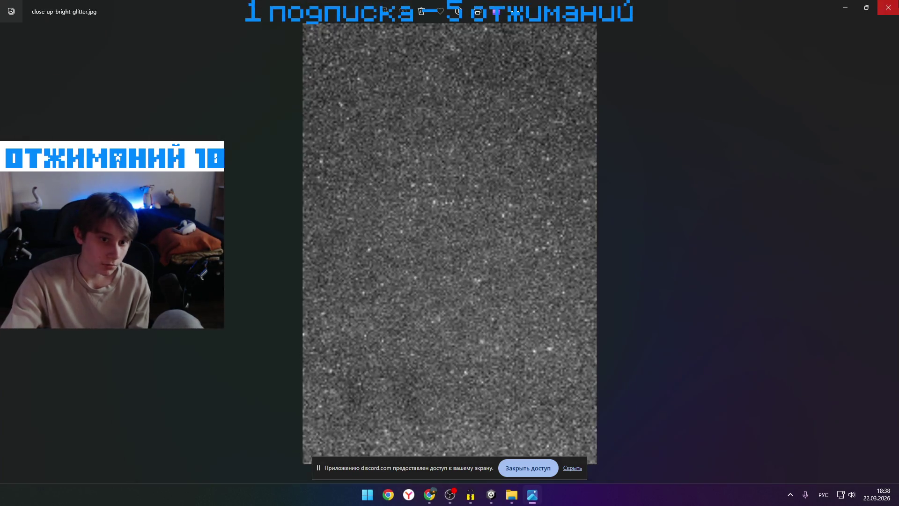
{"action": "key", "text": "Escape"}
{"action": "left_click", "coordinate": [225, 158]}
Drag pngwing.com.png from Downloads into the Unity project's Assets folder
{"action": "double_click", "coordinate": [658, 38]}
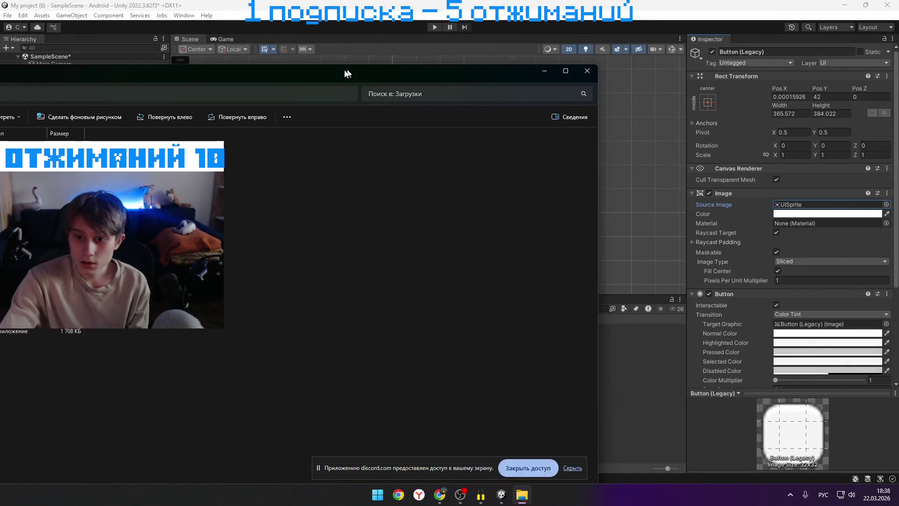
{"action": "mouse_move", "coordinate": [211, 158]}
{"action": "left_mouse_down"}
{"action": "mouse_move", "coordinate": [491, 187]}
{"action": "mouse_move", "coordinate": [817, 208]}
{"action": "mouse_move", "coordinate": [812, 202]}
{"action": "left_mouse_up"}
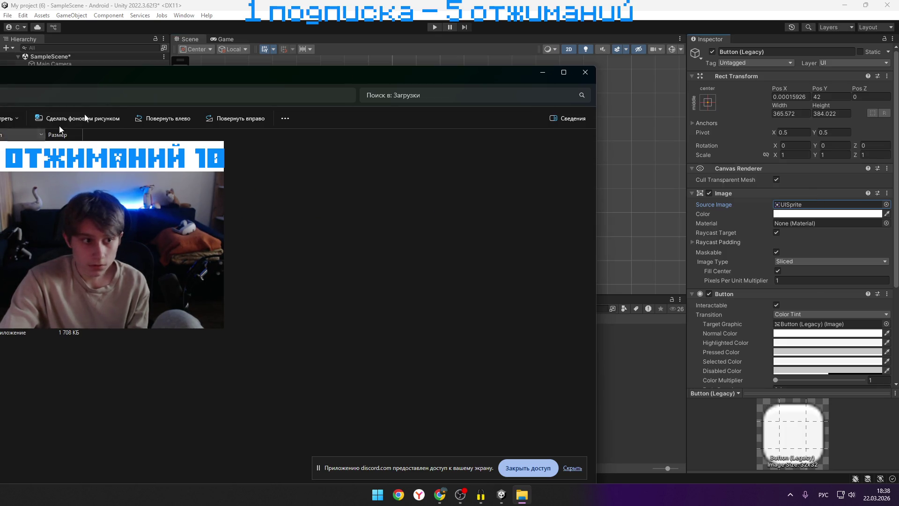
{"action": "left_click_drag", "start_coordinate": [128, 78], "coordinate": [665, 66]}
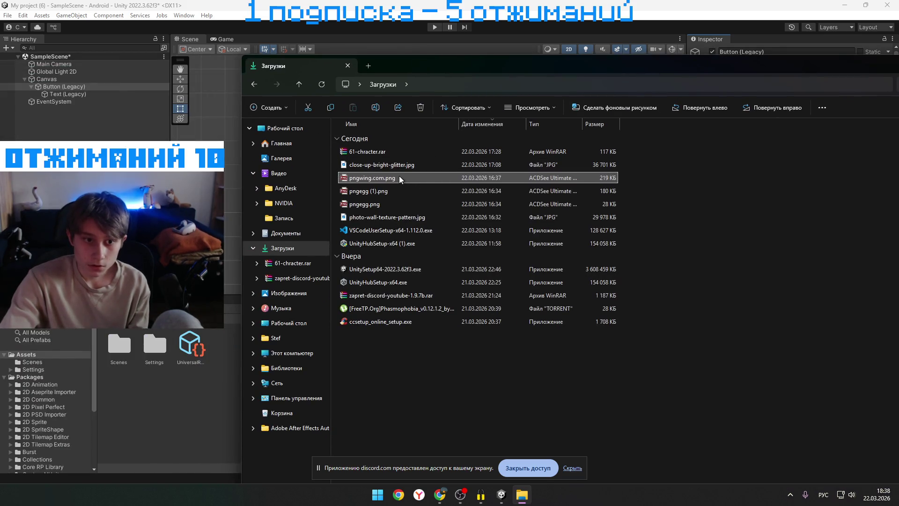
{"action": "mouse_move", "coordinate": [387, 177]}
{"action": "left_mouse_down"}
{"action": "mouse_move", "coordinate": [323, 206]}
{"action": "mouse_move", "coordinate": [264, 390]}
{"action": "mouse_move", "coordinate": [130, 401]}
{"action": "mouse_move", "coordinate": [144, 395]}
{"action": "mouse_move", "coordinate": [26, 337]}
{"action": "left_mouse_up"}
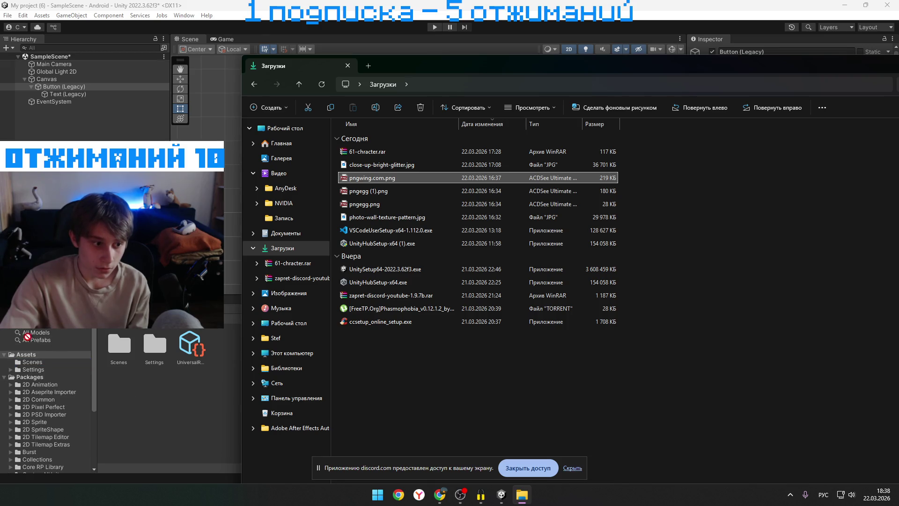
{"action": "mouse_move", "coordinate": [55, 379]}
{"action": "left_mouse_down"}
{"action": "mouse_move", "coordinate": [51, 416]}
{"action": "mouse_move", "coordinate": [165, 406]}
{"action": "mouse_move", "coordinate": [178, 419]}
{"action": "left_mouse_up"}
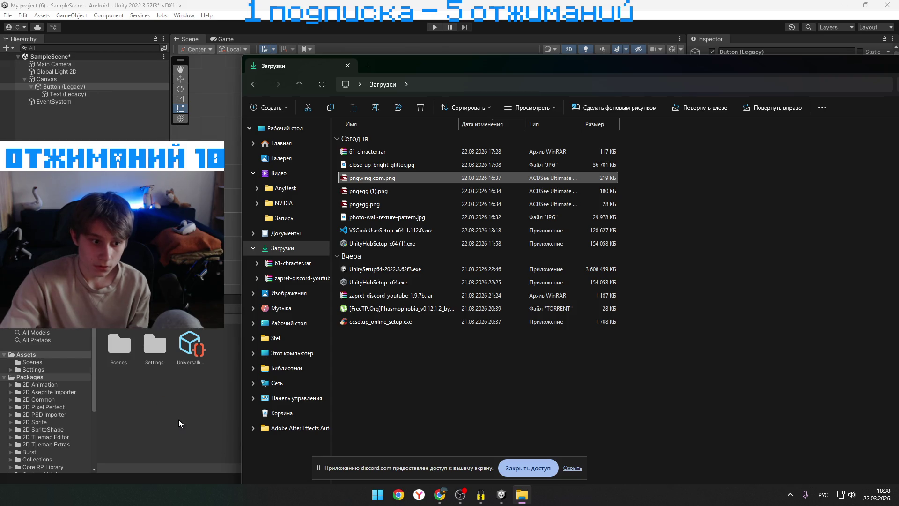
{"action": "left_click", "coordinate": [179, 426]}
{"action": "mouse_move", "coordinate": [186, 351]}
{"action": "left_mouse_down"}
{"action": "mouse_move", "coordinate": [237, 358]}
{"action": "mouse_move", "coordinate": [83, 102]}
{"action": "left_mouse_up"}
{"action": "left_click", "coordinate": [58, 73]}
Assign the pngwing.com sprite as the button's source image and preview it in the Game view
{"action": "left_click", "coordinate": [81, 80]}
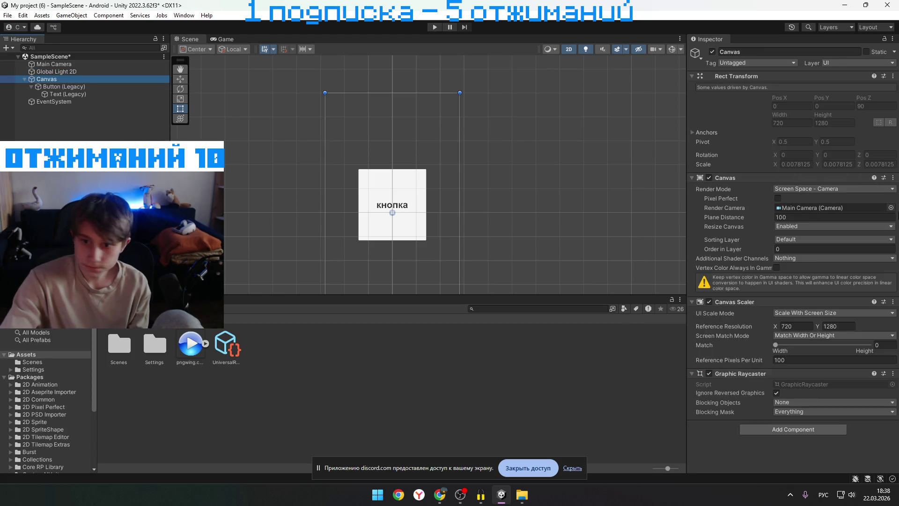
{"action": "left_click", "coordinate": [831, 189]}
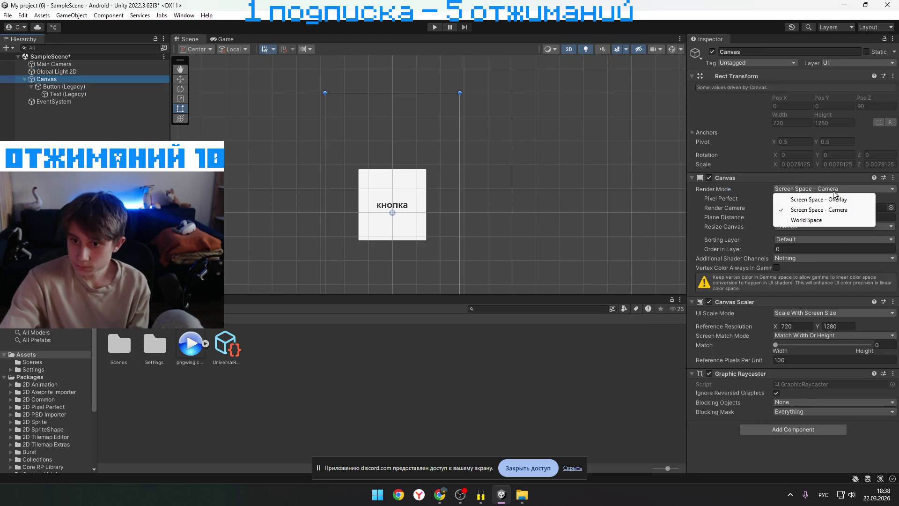
{"action": "left_click", "coordinate": [64, 88]}
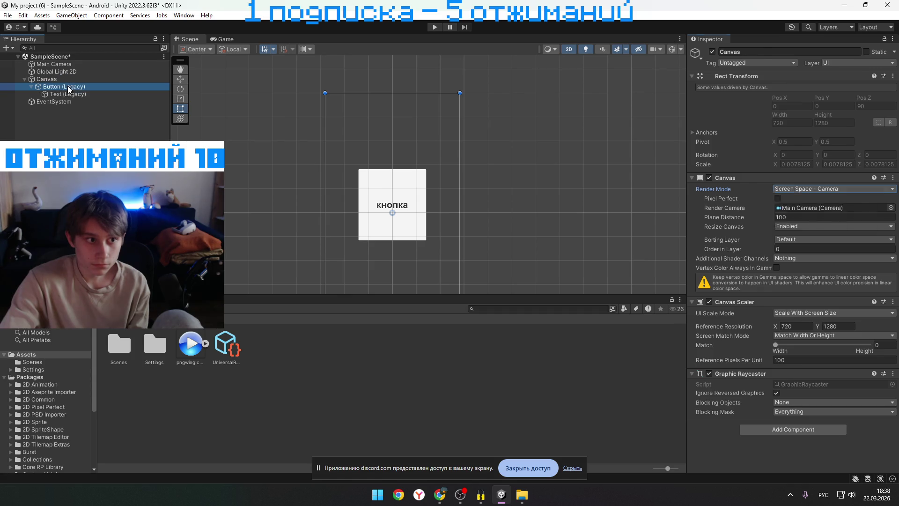
{"action": "left_click", "coordinate": [885, 204]}
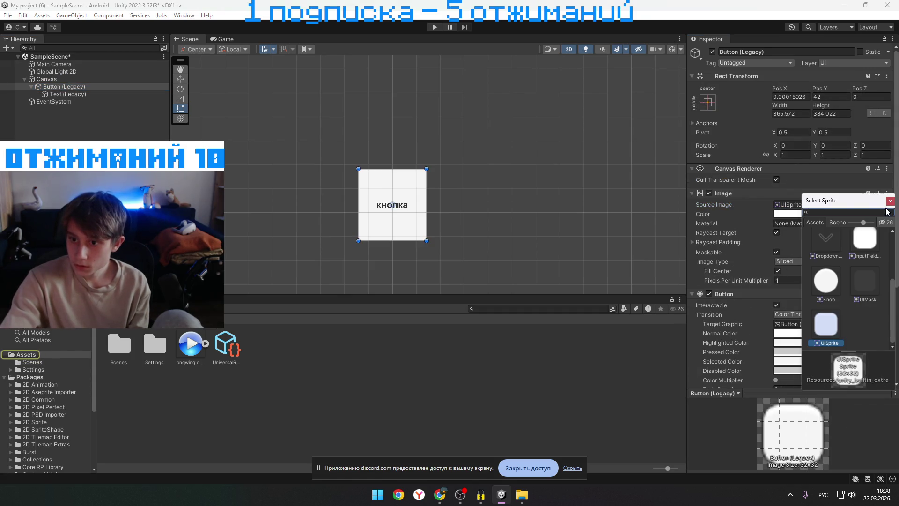
{"action": "left_click", "coordinate": [861, 257]}
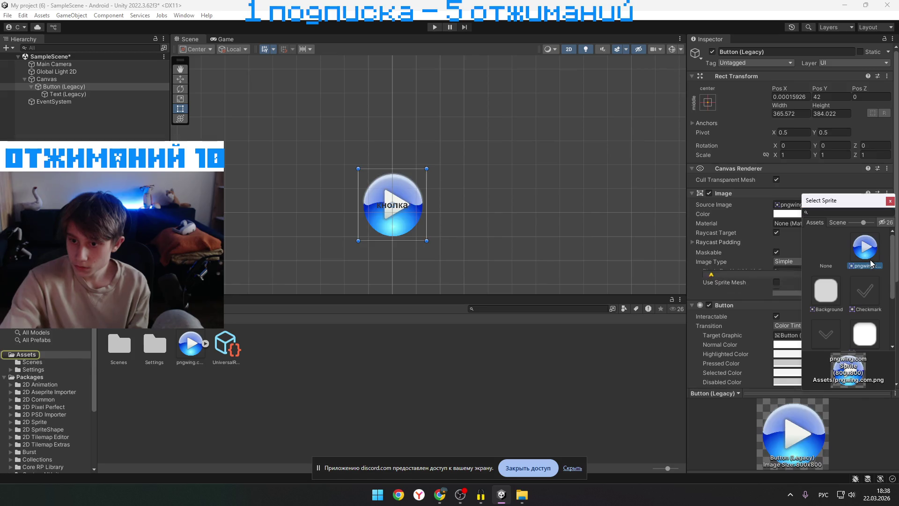
{"action": "left_click", "coordinate": [413, 382]}
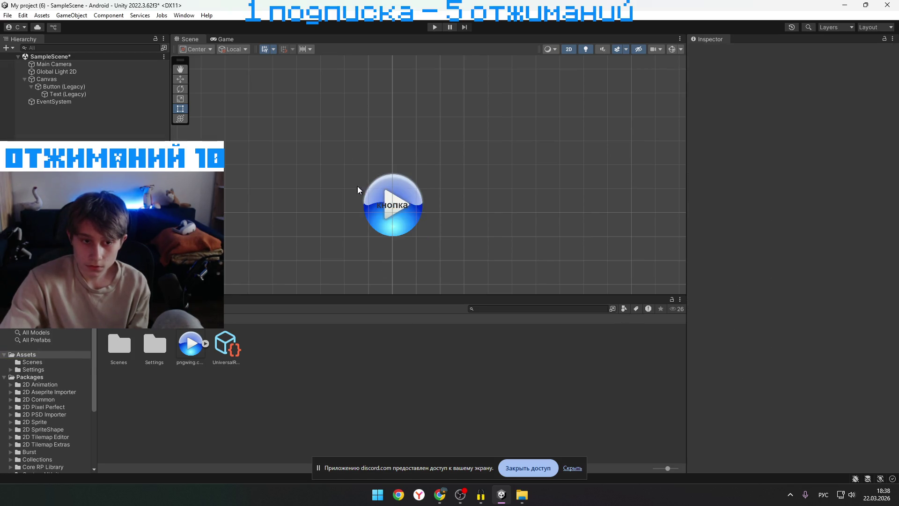
{"action": "left_click", "coordinate": [225, 39]}
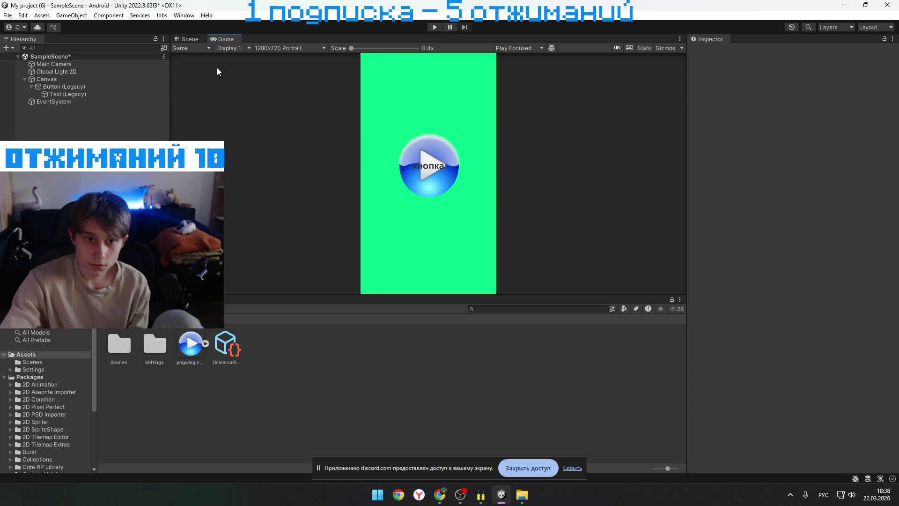
Return to the Scene view, briefly check the browser and Game view, then go back to Scene
{"action": "left_click", "coordinate": [187, 40]}
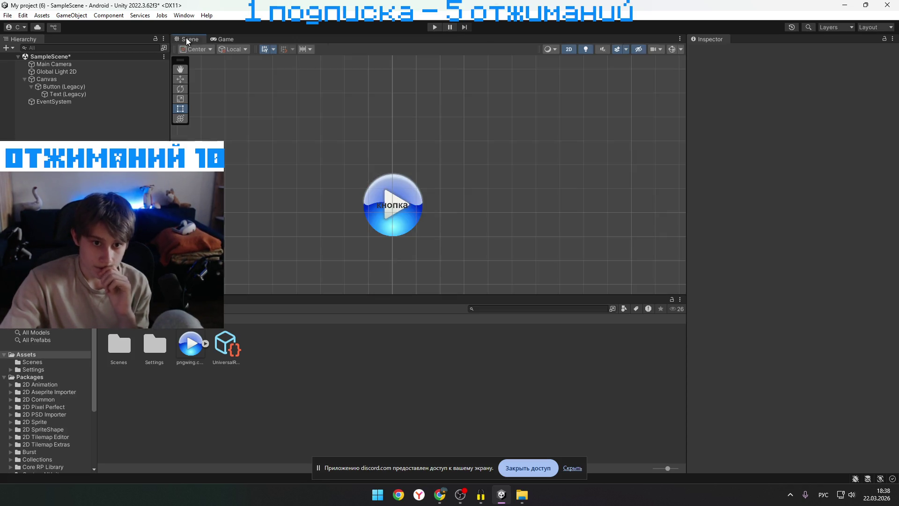
{"action": "key", "text": "alt+Tab"}
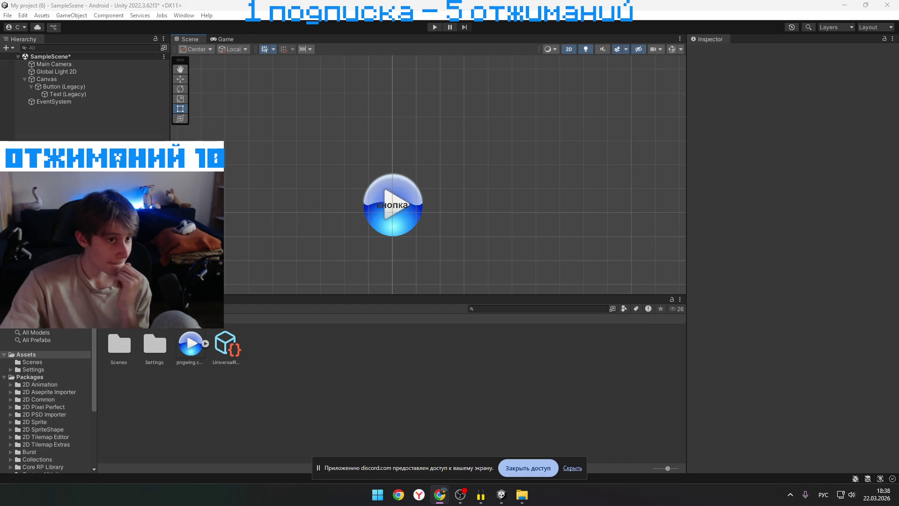
{"action": "left_click", "coordinate": [219, 39]}
{"action": "left_click", "coordinate": [186, 40]}
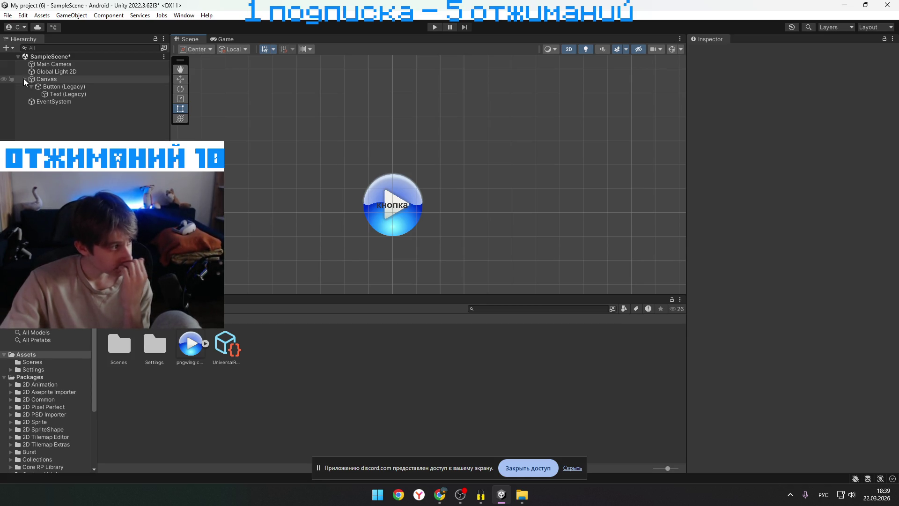
Add a legacy Text object under Canvas and drag it up above the button
{"action": "left_click", "coordinate": [61, 80]}
{"action": "right_click", "coordinate": [61, 80]}
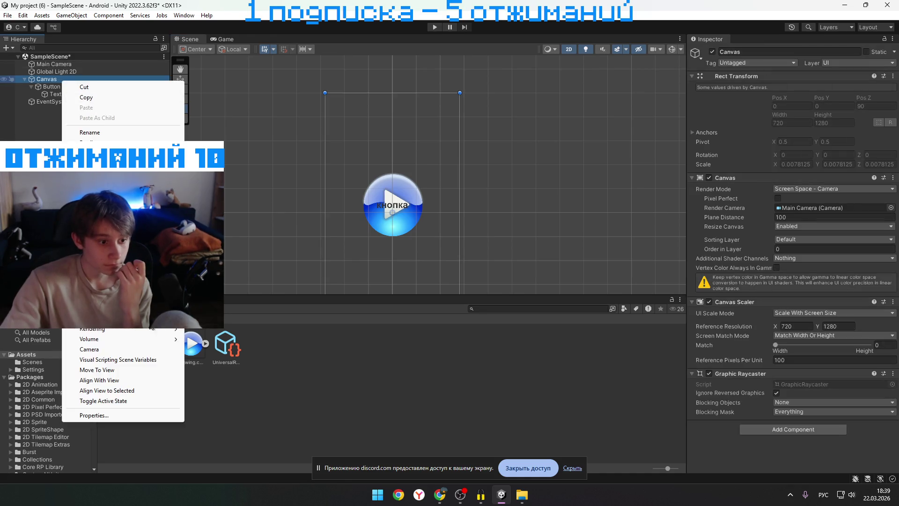
{"action": "mouse_move", "coordinate": [140, 307]}
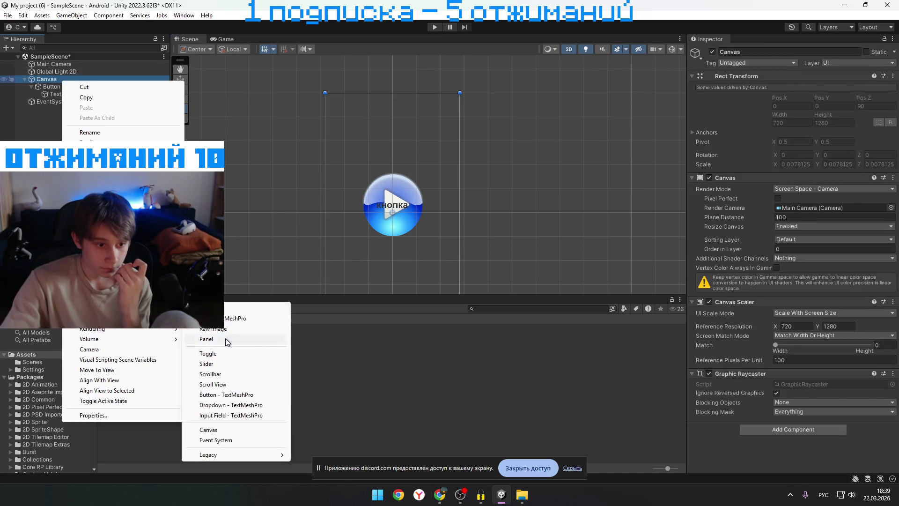
{"action": "mouse_move", "coordinate": [232, 450]}
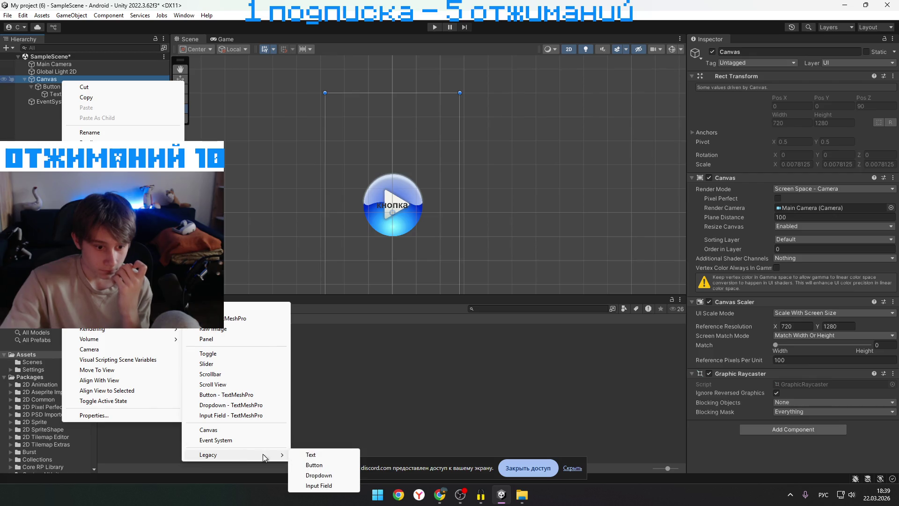
{"action": "left_click", "coordinate": [306, 452]}
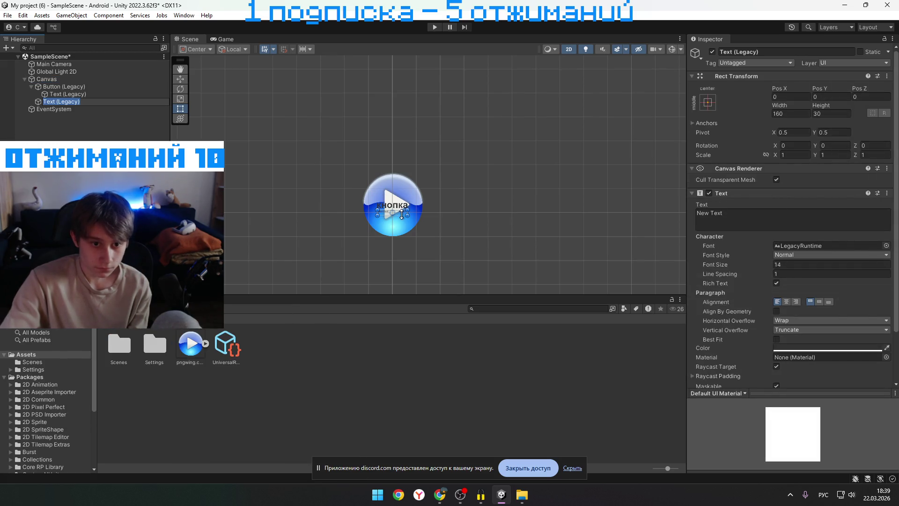
{"action": "mouse_move", "coordinate": [401, 214]}
{"action": "left_mouse_down"}
{"action": "mouse_move", "coordinate": [405, 165]}
{"action": "mouse_move", "coordinate": [401, 185]}
{"action": "mouse_move", "coordinate": [481, 171]}
{"action": "mouse_move", "coordinate": [423, 160]}
{"action": "left_mouse_up"}
{"action": "left_click", "coordinate": [225, 39]}
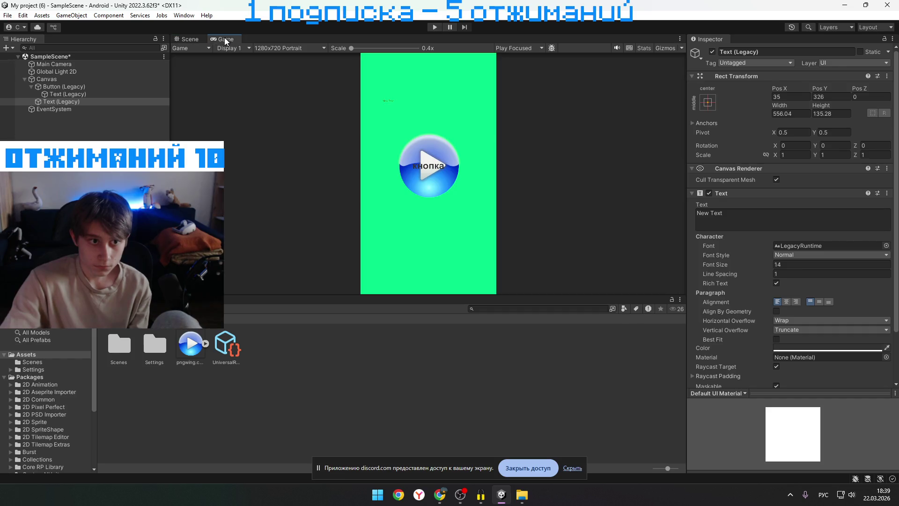
{"action": "left_click", "coordinate": [187, 39]}
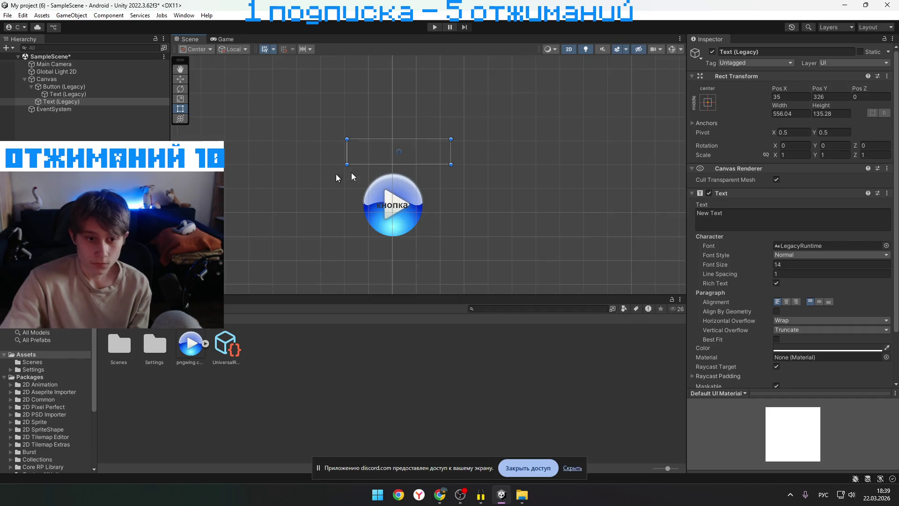
Set the text to 0 with font size 200, then enlarge and reposition its box above the button
{"action": "scroll", "coordinate": [342, 181], "scroll_direction": "down", "scroll_amount": 2}
{"action": "left_click", "coordinate": [730, 217]}
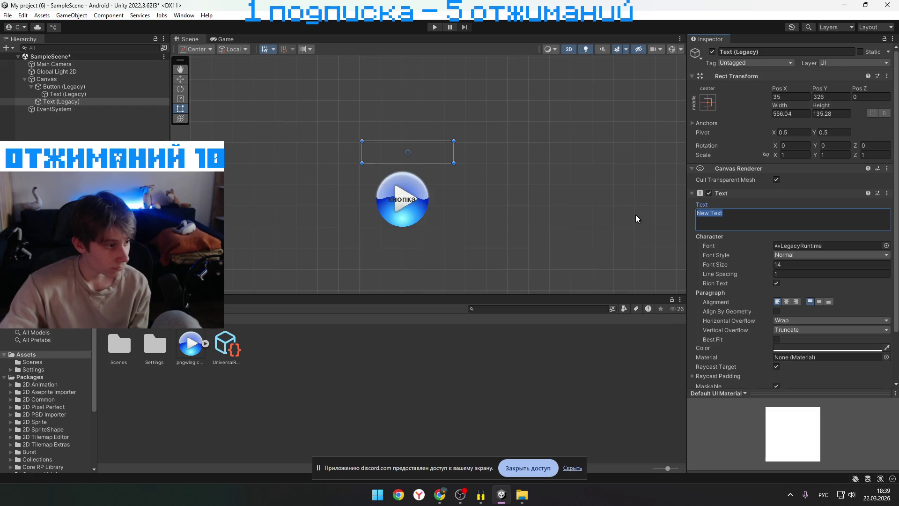
{"action": "type", "text": "0"}
{"action": "left_click", "coordinate": [788, 264]}
{"action": "type", "text": "50"}
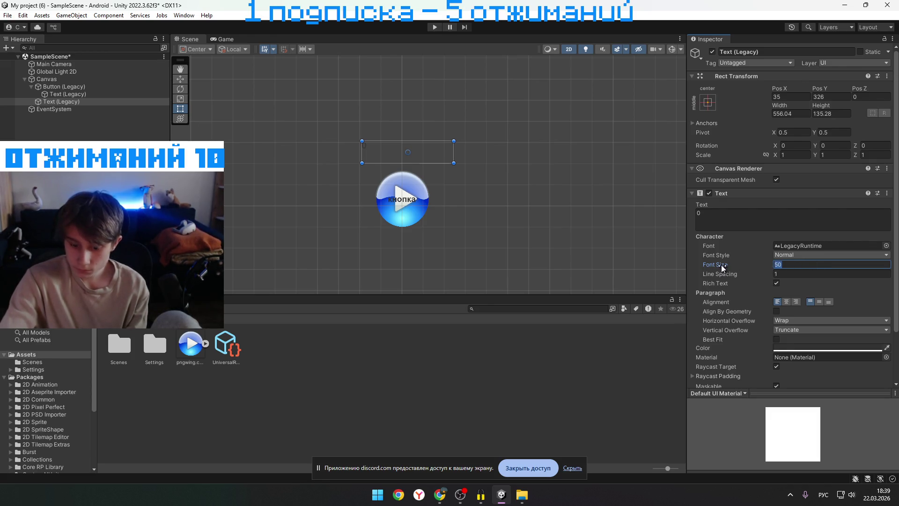
{"action": "type", "text": "200"}
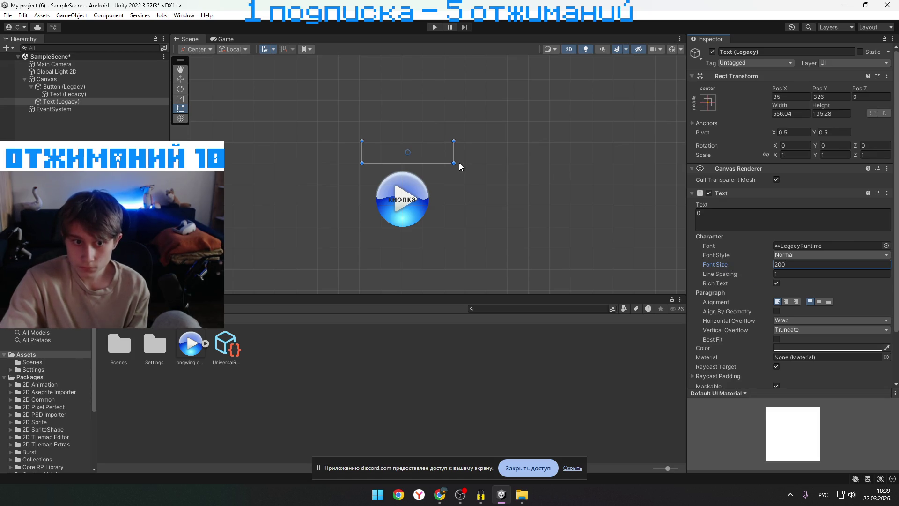
{"action": "mouse_move", "coordinate": [454, 163]}
{"action": "left_mouse_down"}
{"action": "mouse_move", "coordinate": [560, 228]}
{"action": "mouse_move", "coordinate": [695, 289]}
{"action": "mouse_move", "coordinate": [678, 272]}
{"action": "left_mouse_up"}
{"action": "left_click_drag", "start_coordinate": [467, 194], "coordinate": [496, 165]}
{"action": "left_click", "coordinate": [225, 40]}
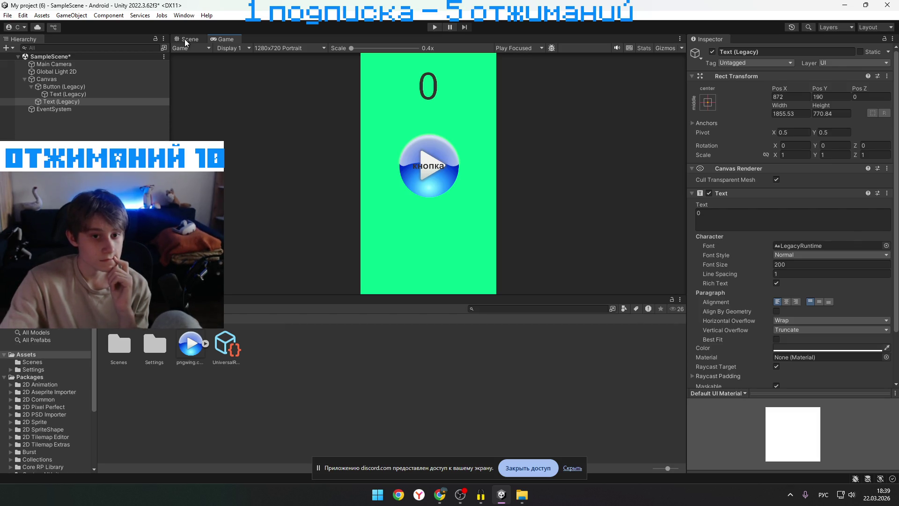
Deselect the text object and compare the 0 counter in the Scene and Game views
{"action": "left_click", "coordinate": [186, 41]}
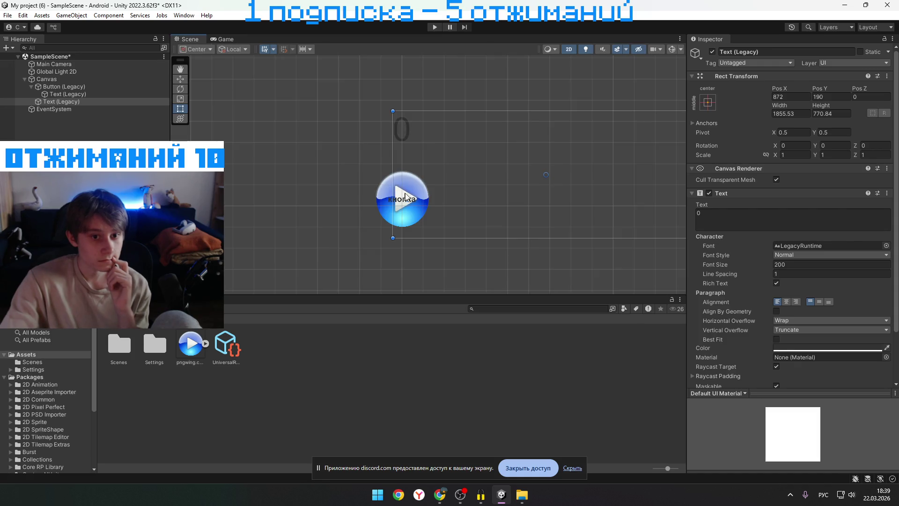
{"action": "left_click", "coordinate": [406, 196]}
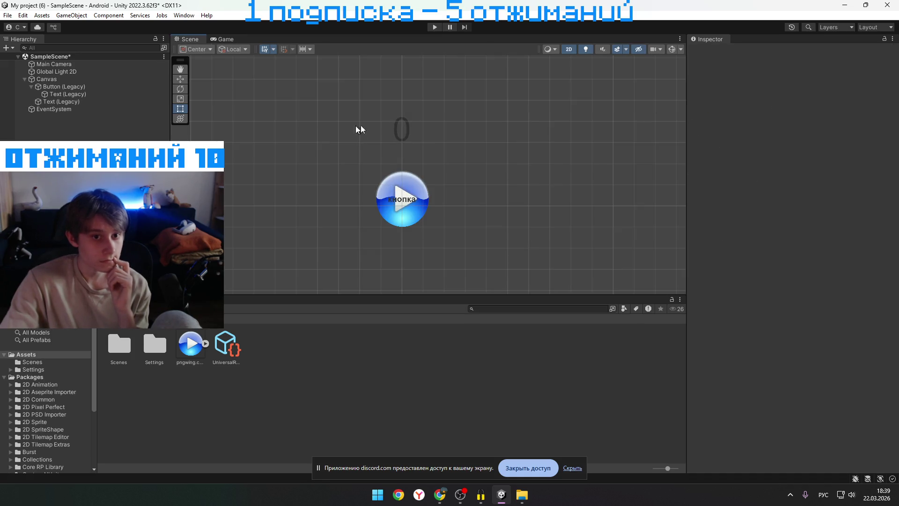
{"action": "left_click", "coordinate": [223, 40]}
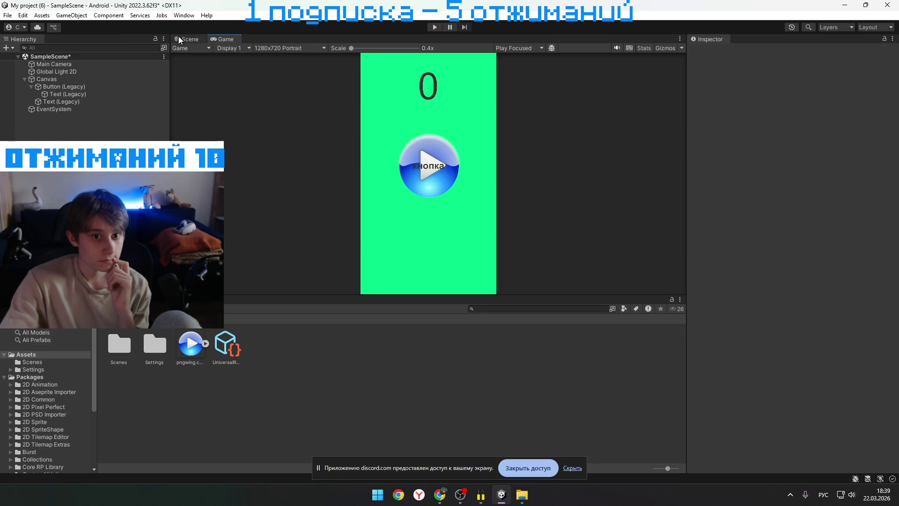
{"action": "left_click", "coordinate": [179, 40]}
{"action": "left_click", "coordinate": [213, 41]}
{"action": "left_click", "coordinate": [188, 40]}
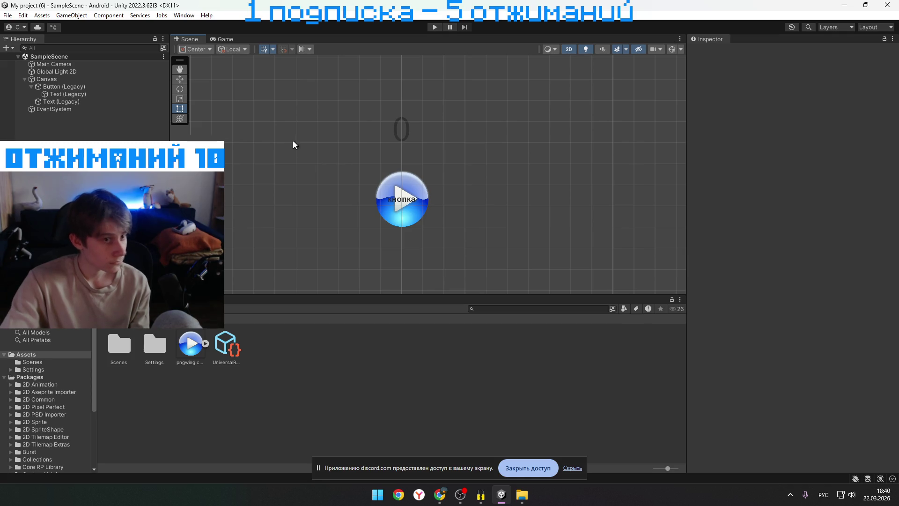
{"action": "left_click", "coordinate": [217, 40]}
{"action": "left_click", "coordinate": [188, 40]}
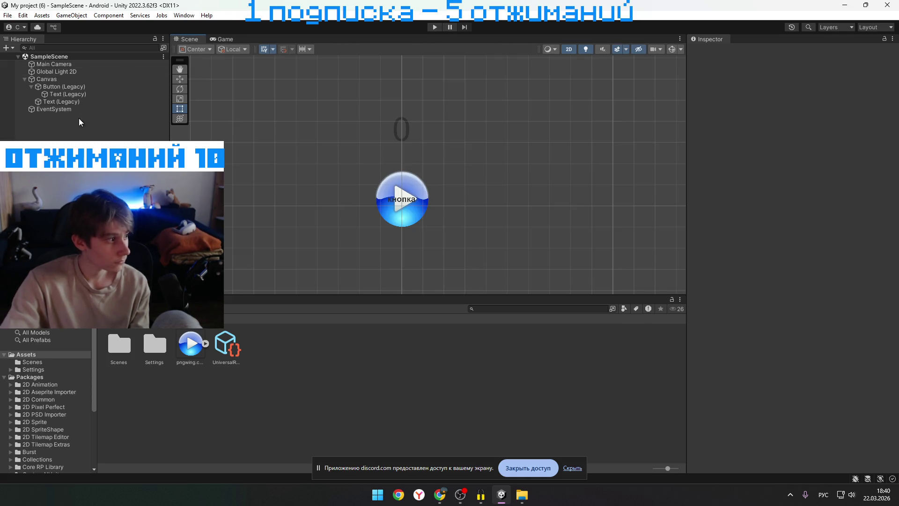
Create a New Folder in Assets, keeping its default name
{"action": "right_click", "coordinate": [84, 196]}
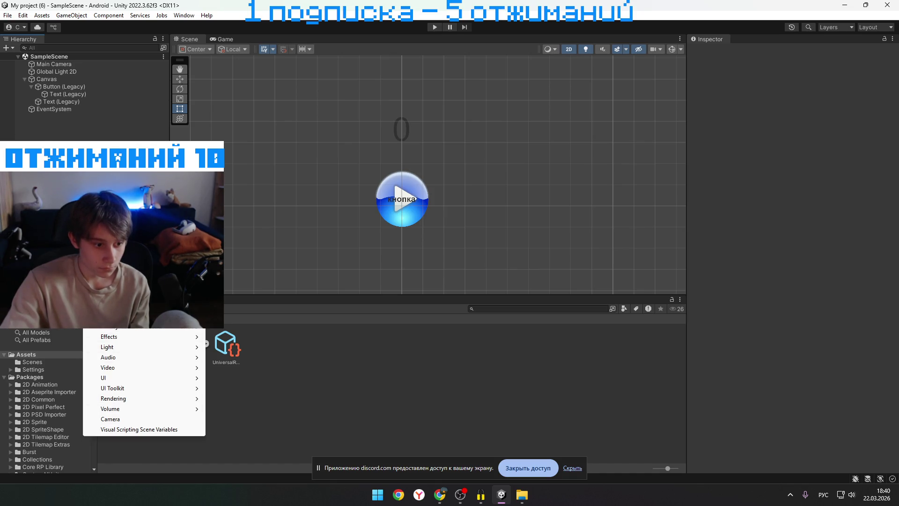
{"action": "key", "text": "Escape"}
{"action": "key", "text": "alt+Tab"}
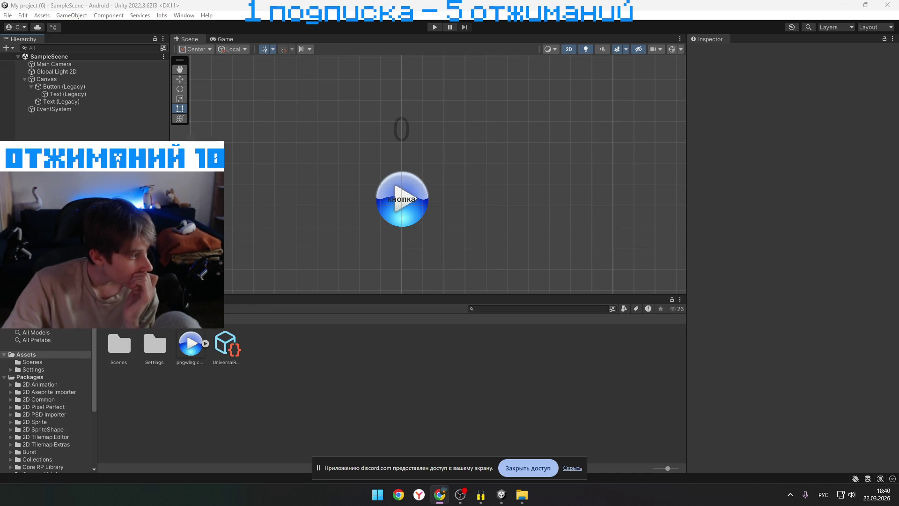
{"action": "right_click", "coordinate": [299, 378]}
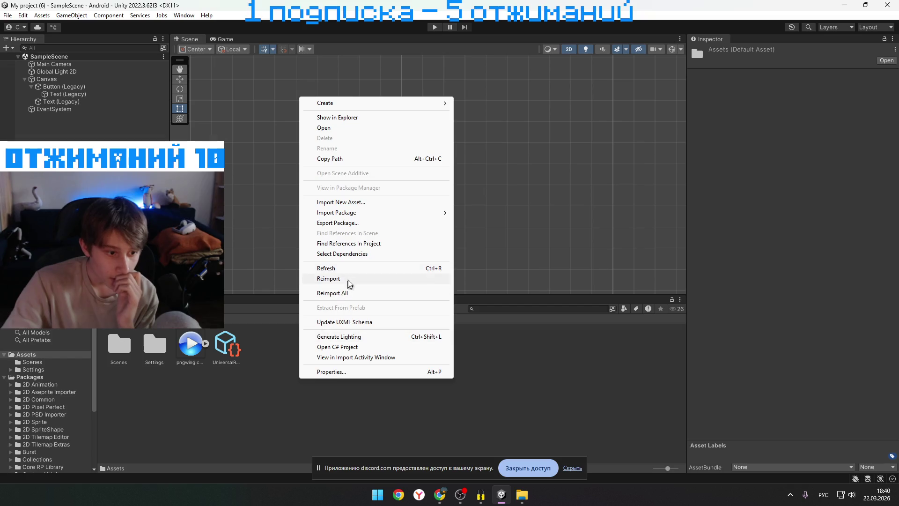
{"action": "mouse_move", "coordinate": [344, 106]}
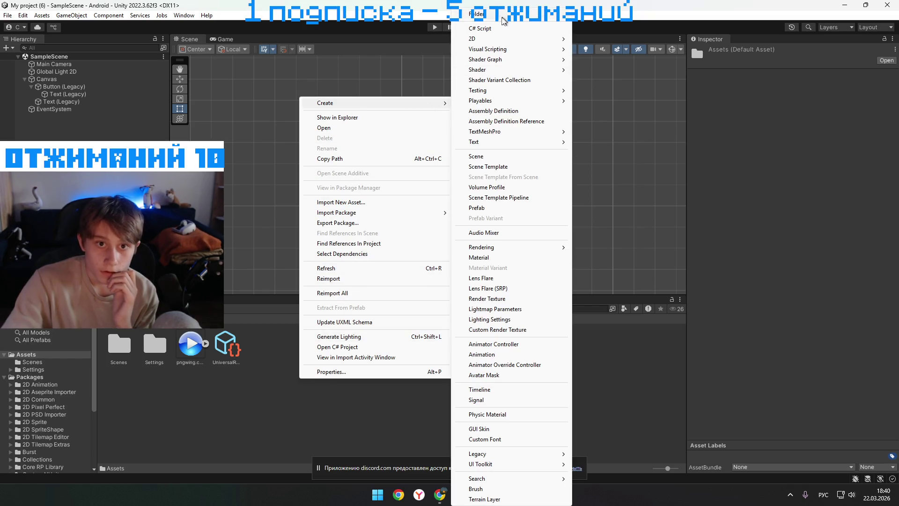
{"action": "left_click", "coordinate": [503, 24]}
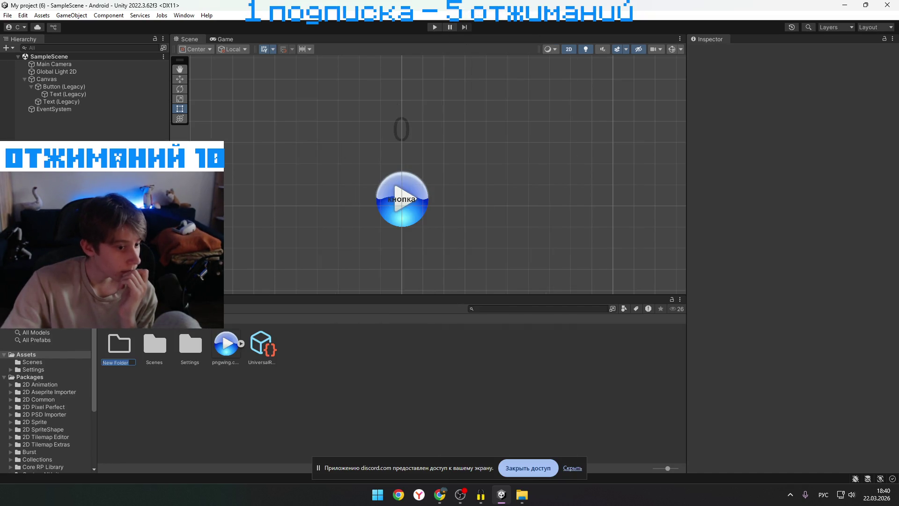
{"action": "key", "text": "Return"}
Delete the New Folder from Assets
{"action": "right_click", "coordinate": [127, 358]}
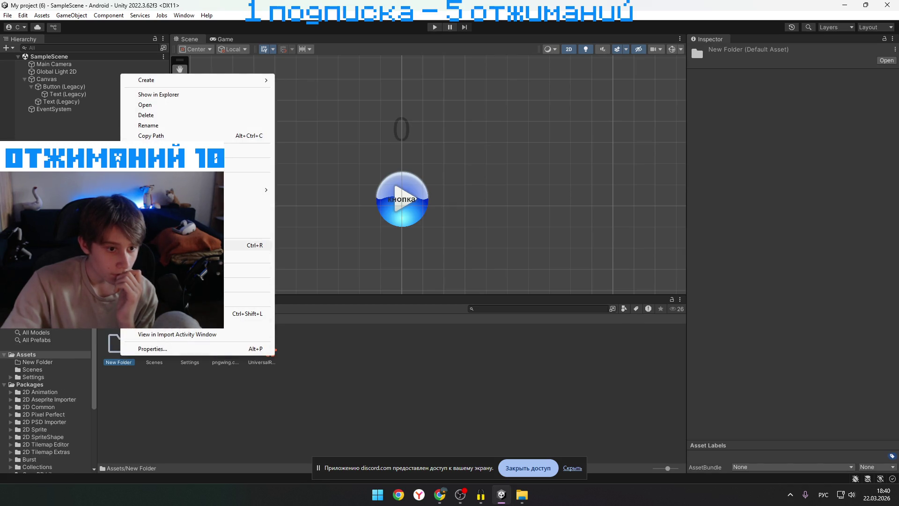
{"action": "left_click", "coordinate": [232, 414]}
{"action": "left_click", "coordinate": [117, 336]}
{"action": "key", "text": "Delete"}
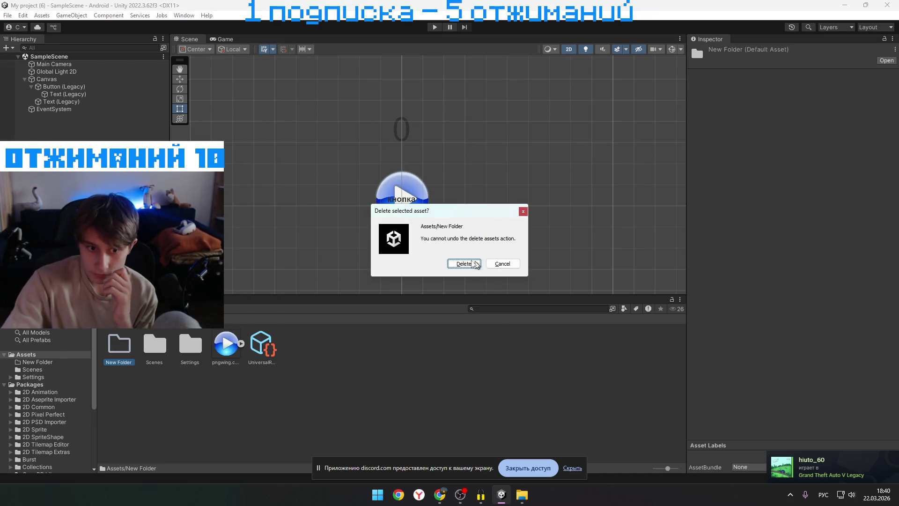
{"action": "left_click", "coordinate": [458, 263]}
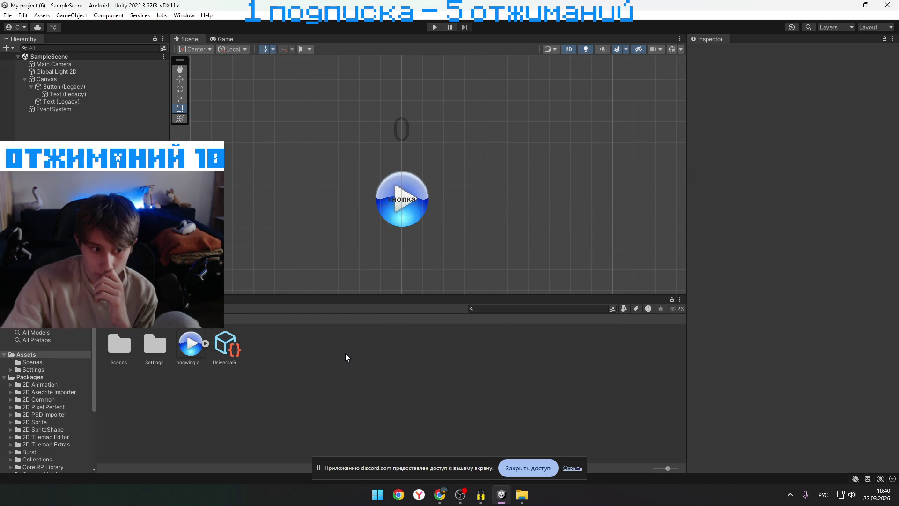
Create a folder named script in Assets, then open the Scenes folder
{"action": "right_click", "coordinate": [344, 354]}
{"action": "mouse_move", "coordinate": [375, 83]}
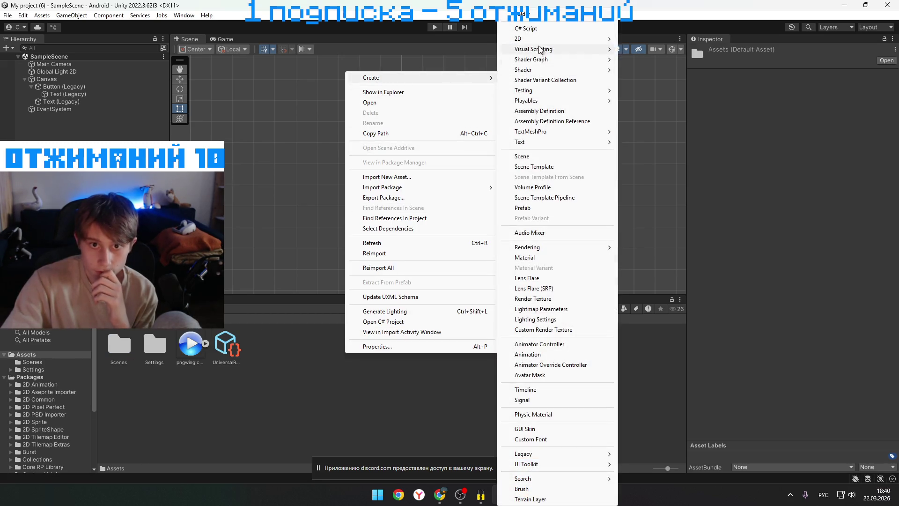
{"action": "left_click", "coordinate": [505, 39]}
{"action": "key", "text": "BackSpace"}
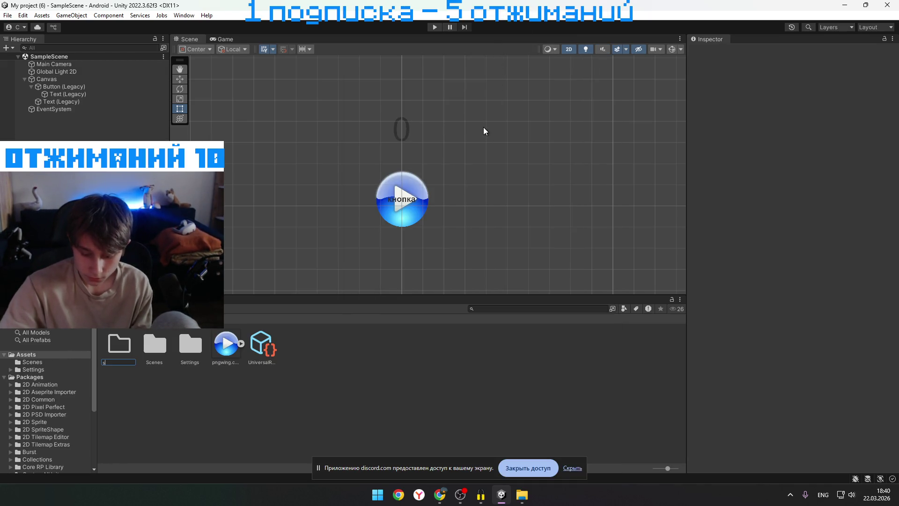
{"action": "type", "text": "script"}
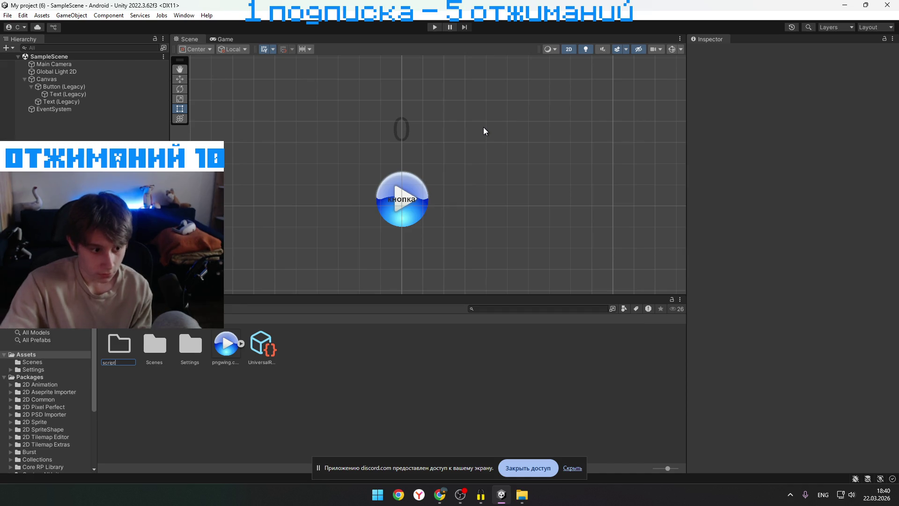
{"action": "key", "text": "Return"}
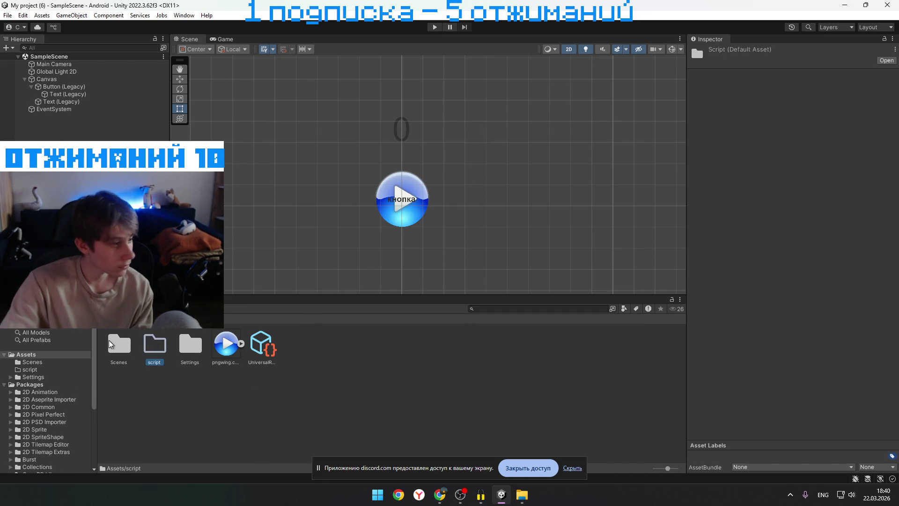
{"action": "double_click", "coordinate": [111, 343]}
{"action": "left_click", "coordinate": [127, 348]}
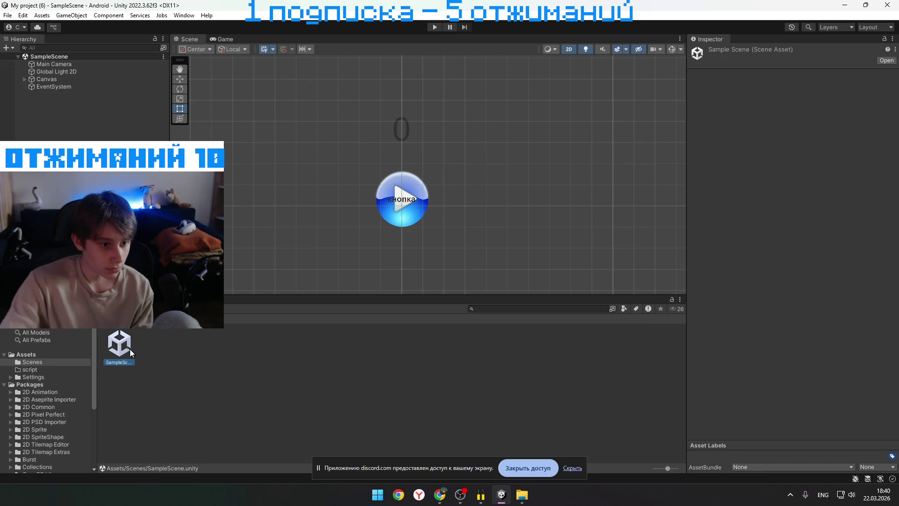
Delete the SampleScene.unity asset from the Scenes folder
{"action": "key", "text": "alt+Tab"}
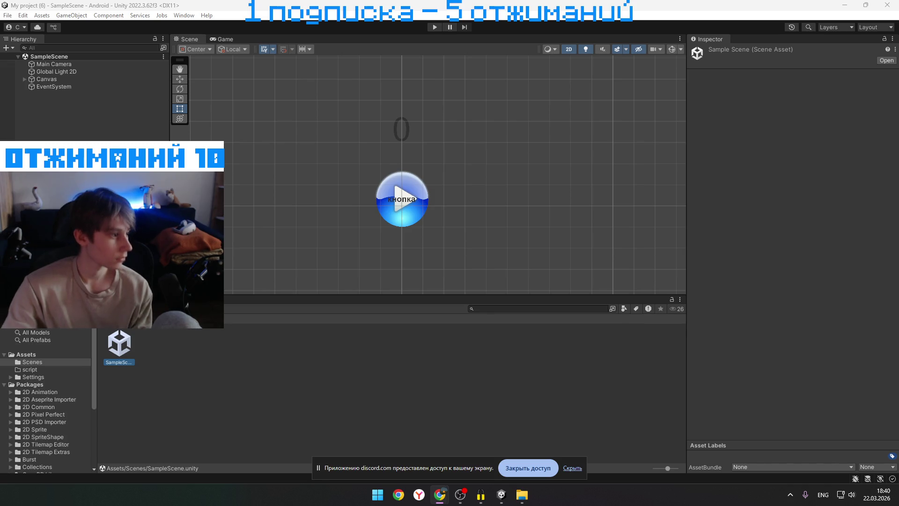
{"action": "right_click", "coordinate": [169, 368]}
{"action": "mouse_move", "coordinate": [239, 97]}
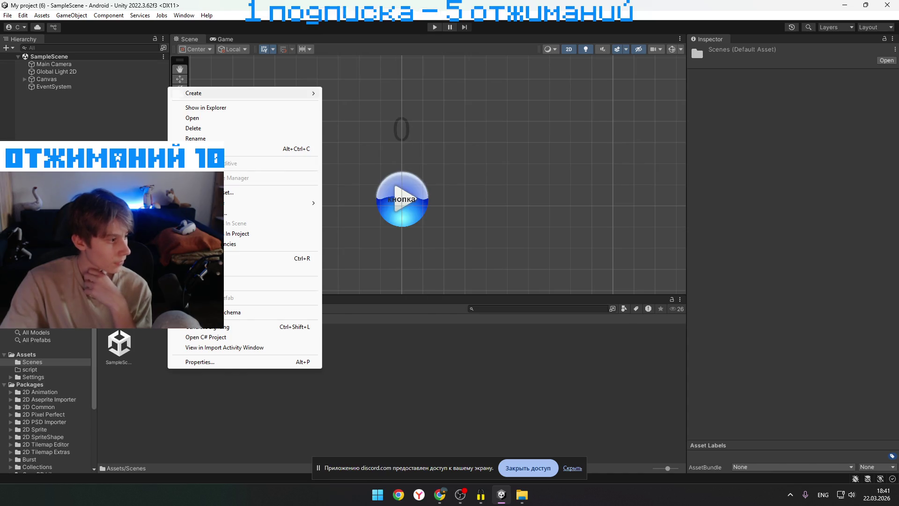
{"action": "left_click", "coordinate": [121, 374]}
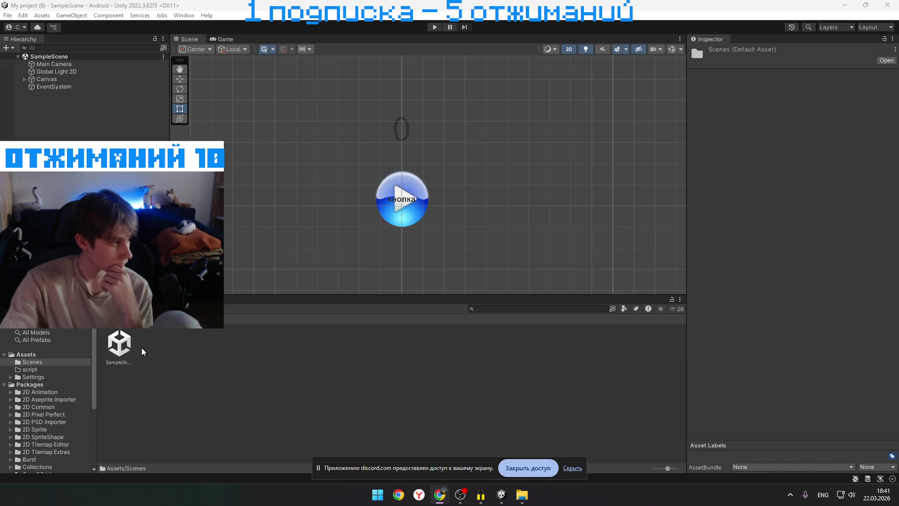
{"action": "left_click", "coordinate": [127, 343]}
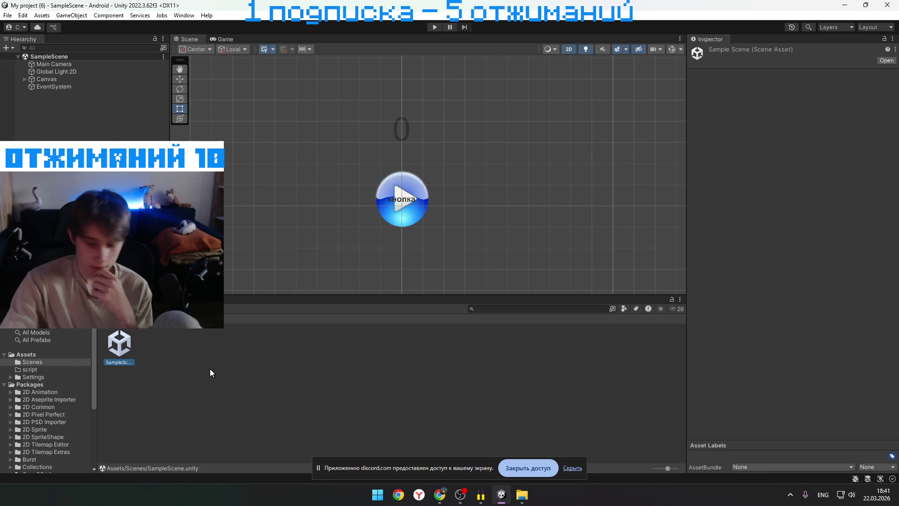
{"action": "key", "text": "Delete"}
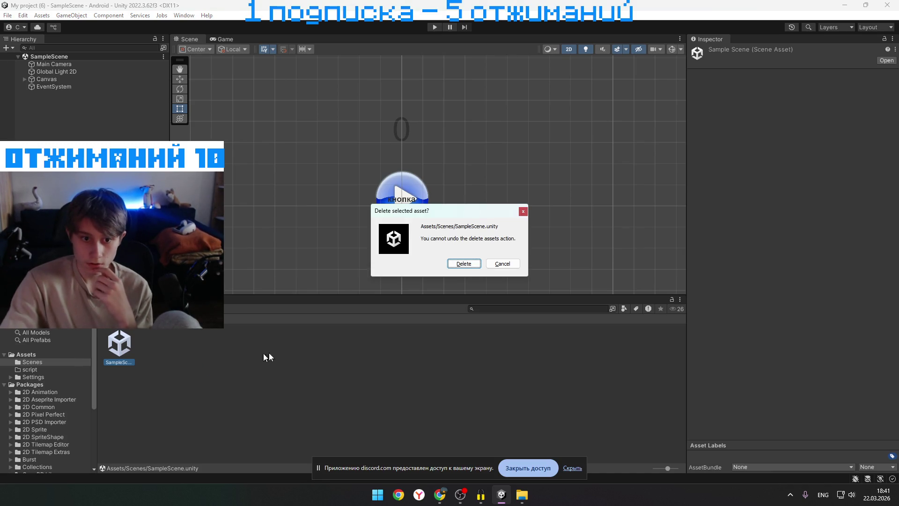
{"action": "left_click", "coordinate": [468, 264]}
Move back and forth between the Assets folder and the now-empty Scenes folder
{"action": "right_click", "coordinate": [190, 349]}
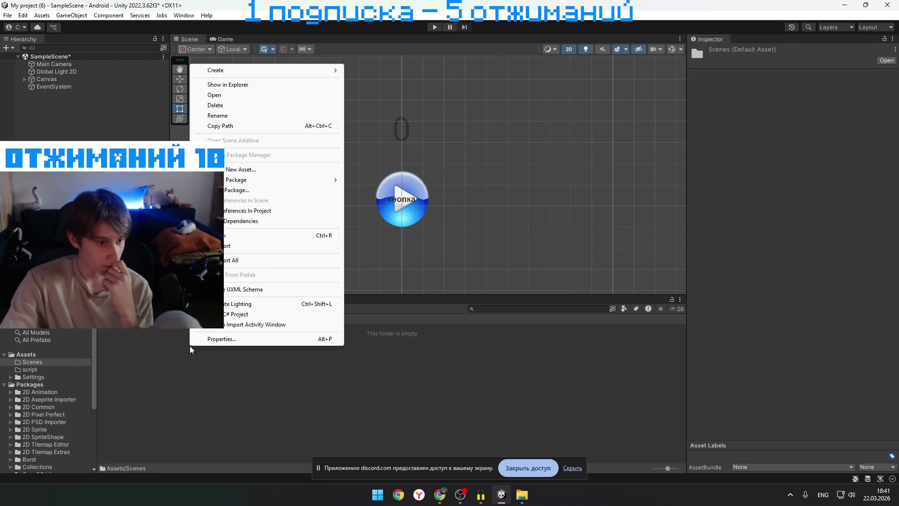
{"action": "key", "text": "Escape"}
{"action": "left_click", "coordinate": [26, 354]}
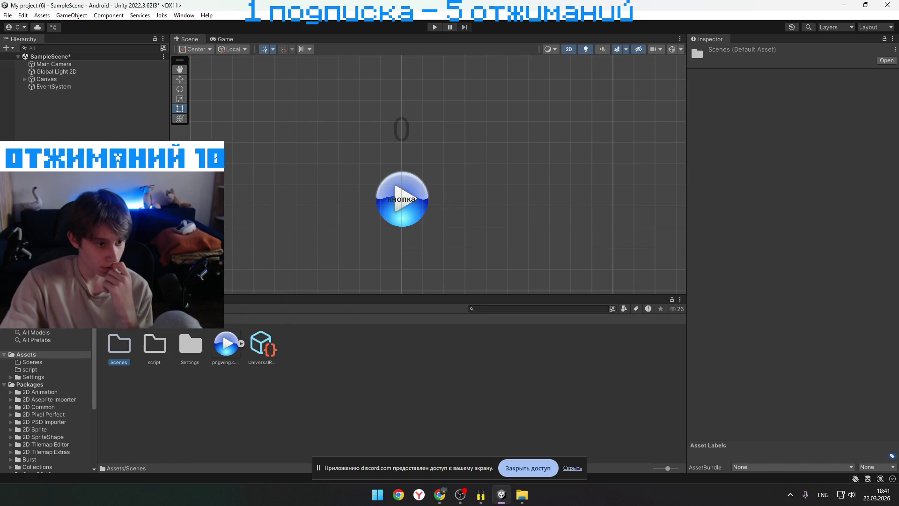
{"action": "double_click", "coordinate": [131, 344]}
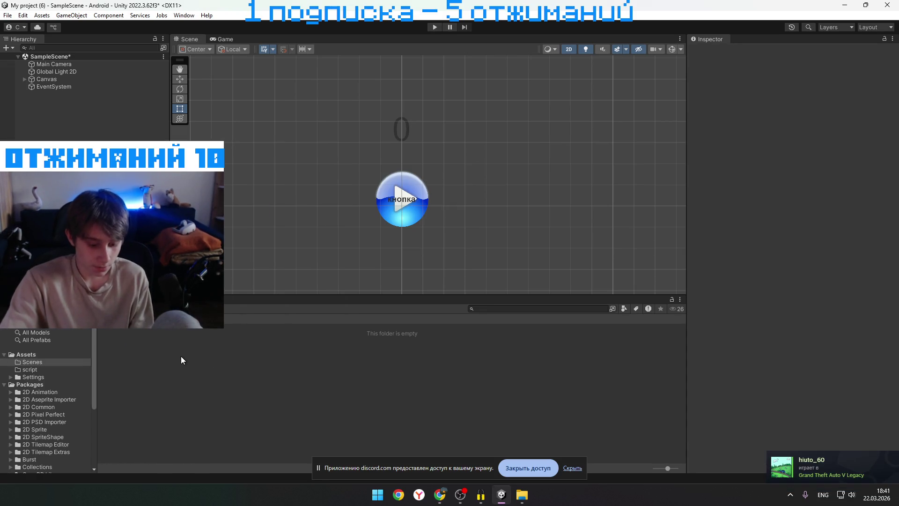
{"action": "left_click", "coordinate": [26, 354]}
{"action": "double_click", "coordinate": [120, 345]}
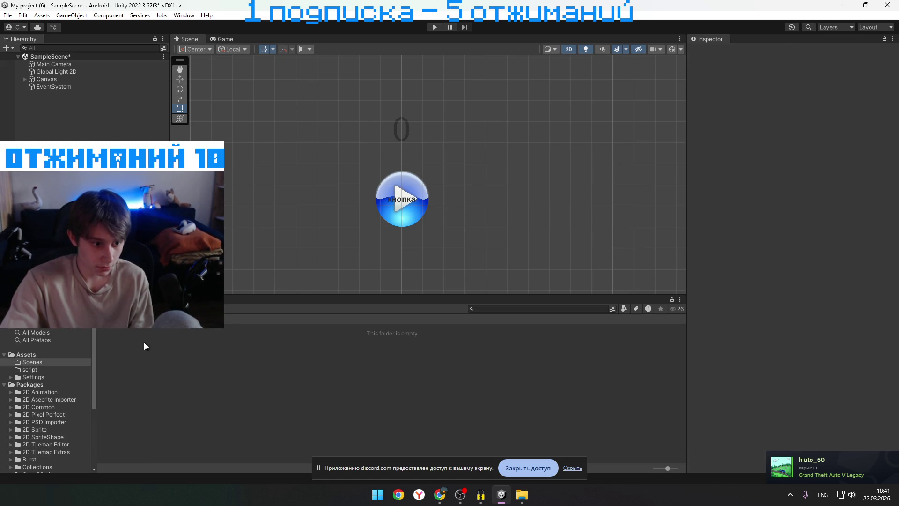
{"action": "key", "text": "BackSpace"}
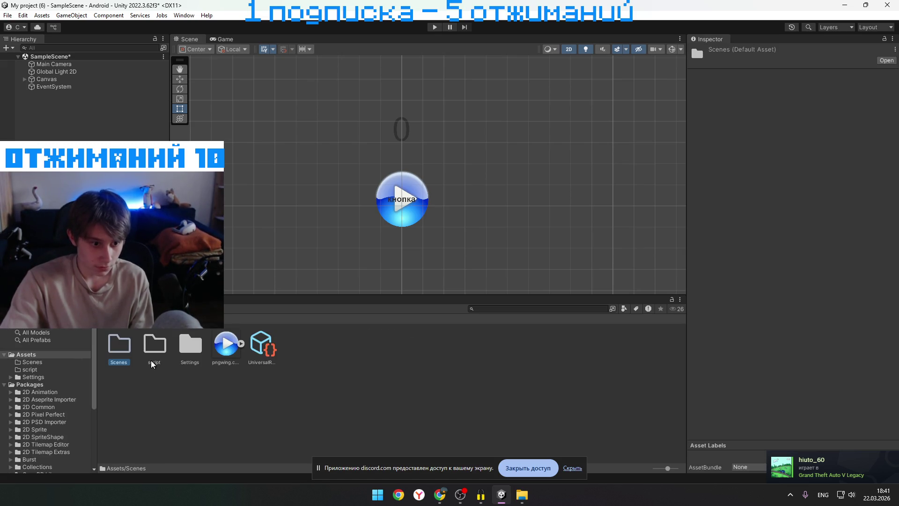
{"action": "double_click", "coordinate": [130, 350]}
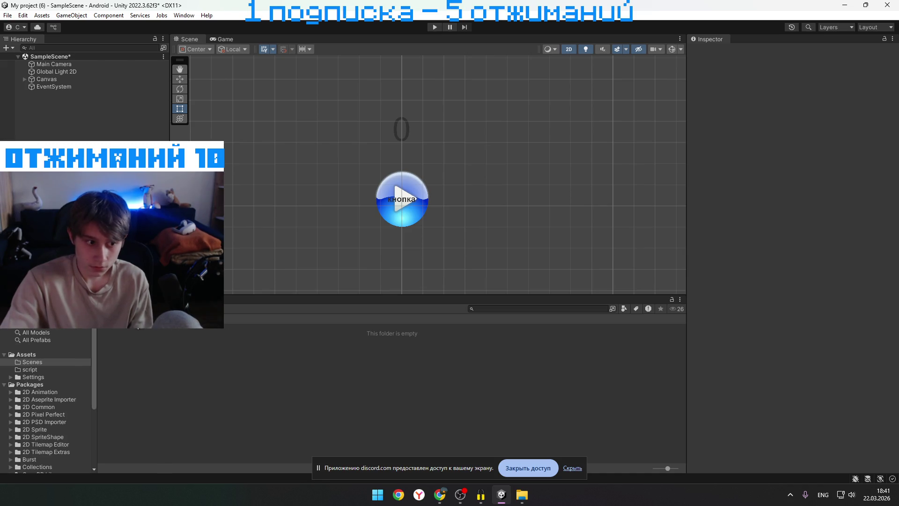
{"action": "key", "text": "z"}
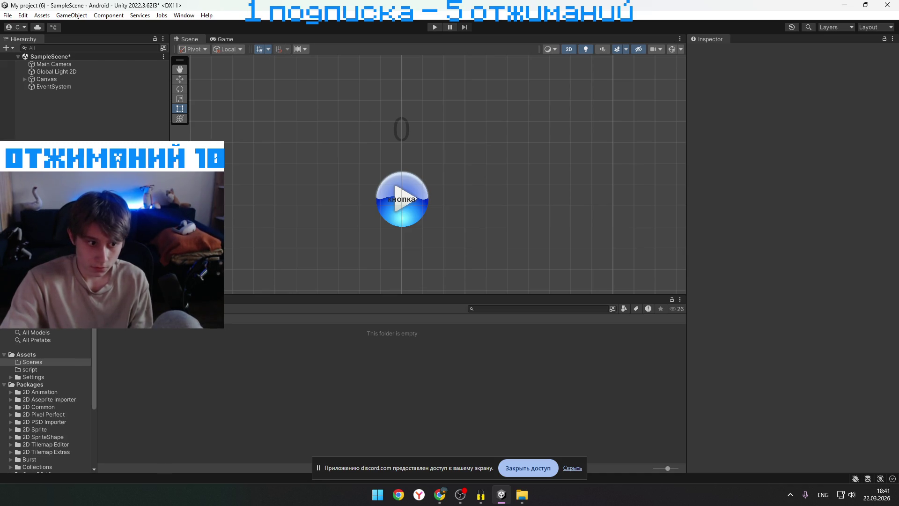
{"action": "left_click", "coordinate": [26, 355]}
Expand Canvas in the Hierarchy to show its Button and Text, and preview the Game view
{"action": "left_click", "coordinate": [25, 79]}
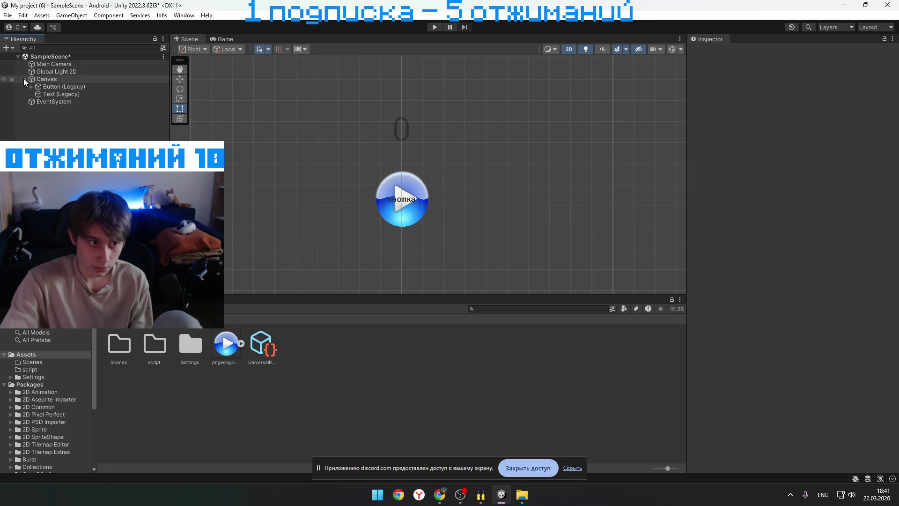
{"action": "left_click", "coordinate": [230, 39]}
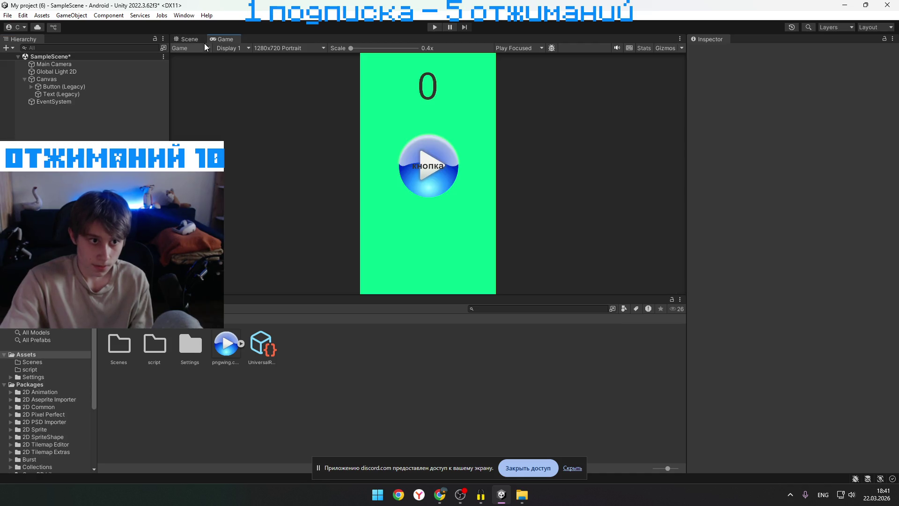
{"action": "left_click", "coordinate": [188, 39]}
Open the empty script folder from Assets and bring up its context menu
{"action": "double_click", "coordinate": [112, 358]}
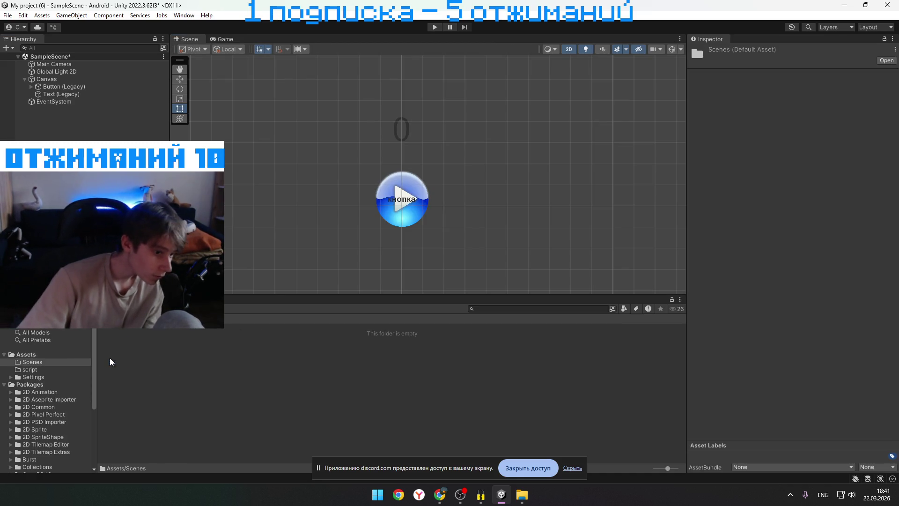
{"action": "left_click", "coordinate": [107, 319]}
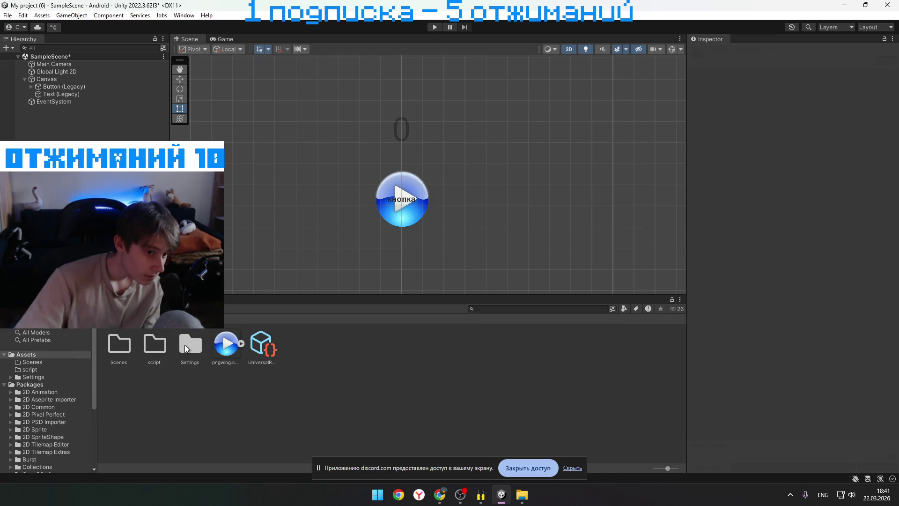
{"action": "double_click", "coordinate": [154, 350]}
{"action": "right_click", "coordinate": [154, 350]}
{"action": "key", "text": "alt+Tab"}
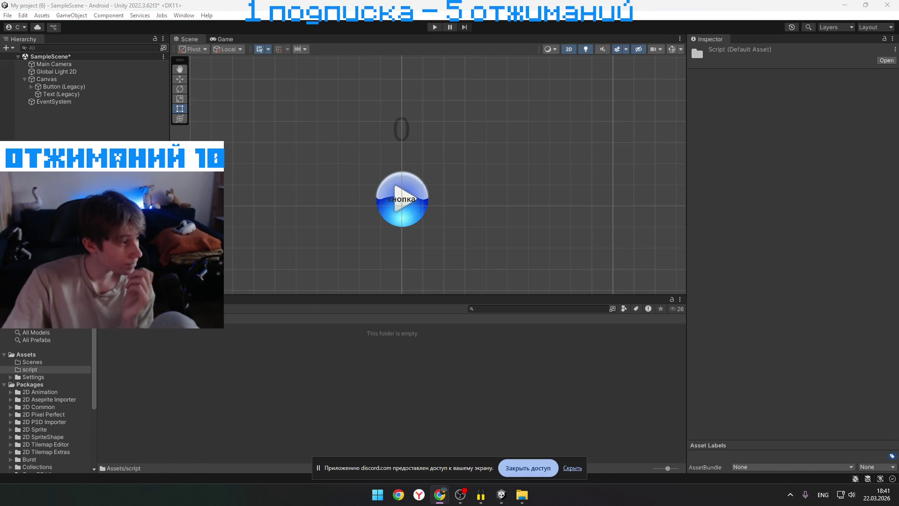
{"action": "right_click", "coordinate": [159, 365]}
Create a C# script named main menu in the script folder
{"action": "mouse_move", "coordinate": [270, 90]}
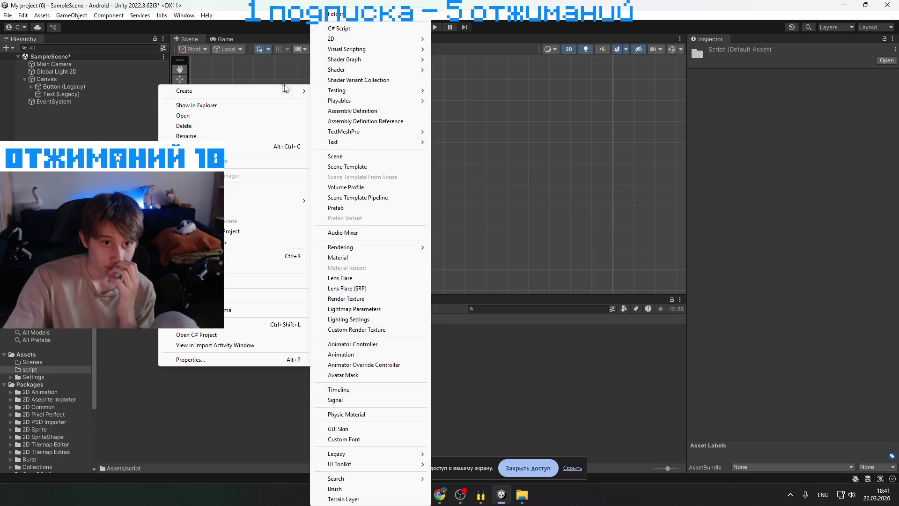
{"action": "left_click", "coordinate": [369, 28]}
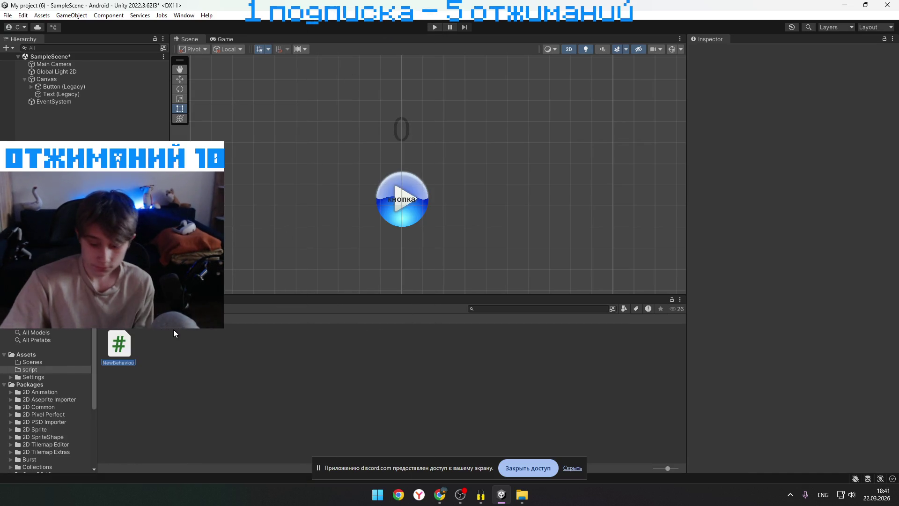
{"action": "type", "text": "main menu"}
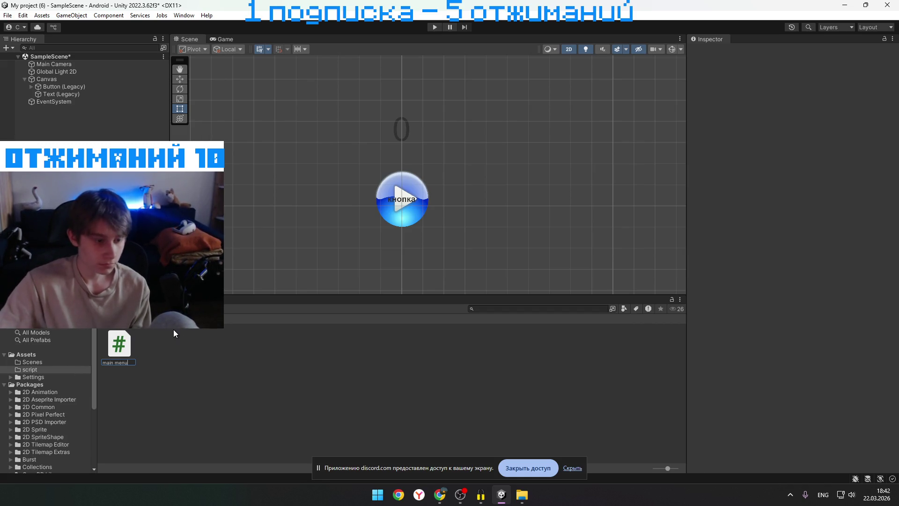
{"action": "key", "text": "Return"}
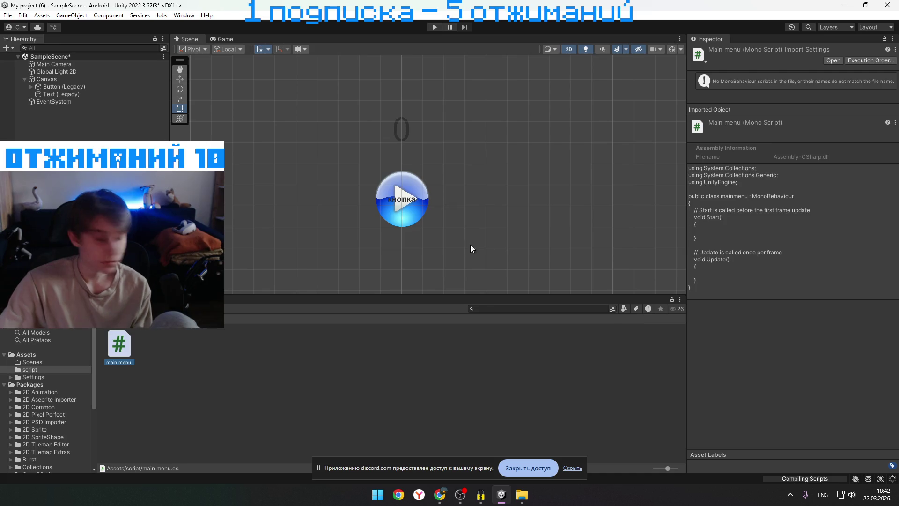
Open the main menu script in Visual Studio
{"action": "right_click", "coordinate": [118, 348]}
{"action": "left_click", "coordinate": [118, 350]}
{"action": "double_click", "coordinate": [119, 350]}
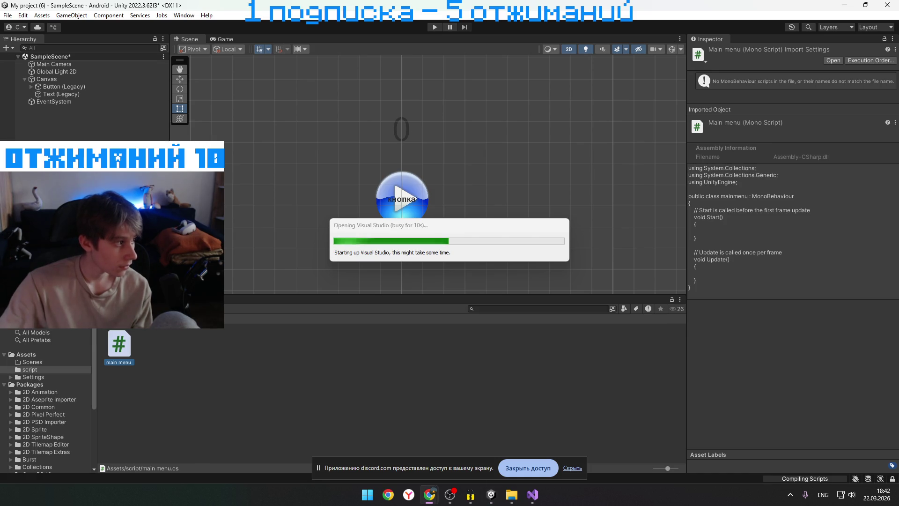
Close the Visual Studio sign-in window and confirm quitting Visual Studio
{"action": "right_click", "coordinate": [118, 349]}
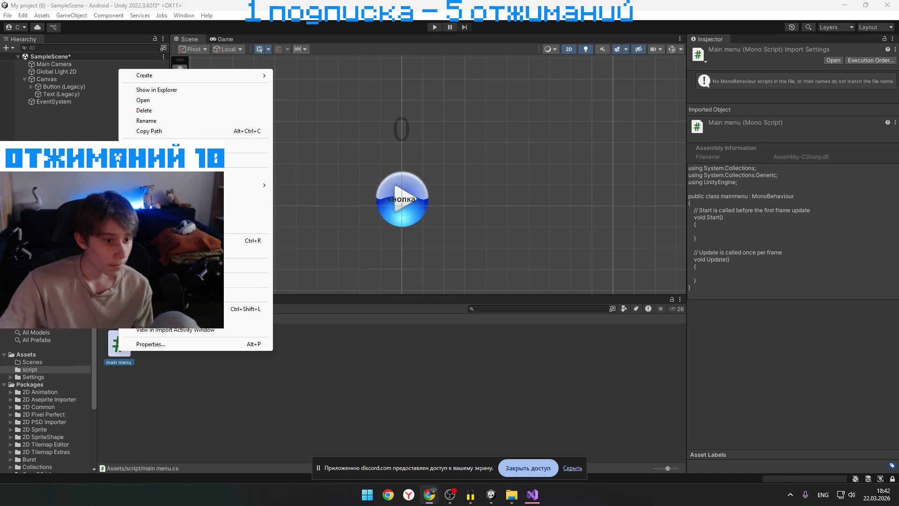
{"action": "left_click", "coordinate": [141, 344]}
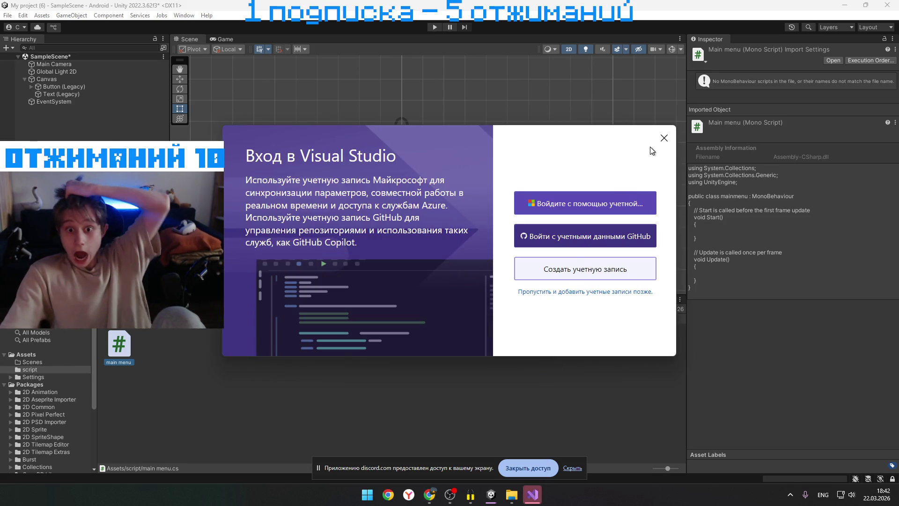
{"action": "left_click", "coordinate": [664, 138]}
{"action": "key", "text": "Return"}
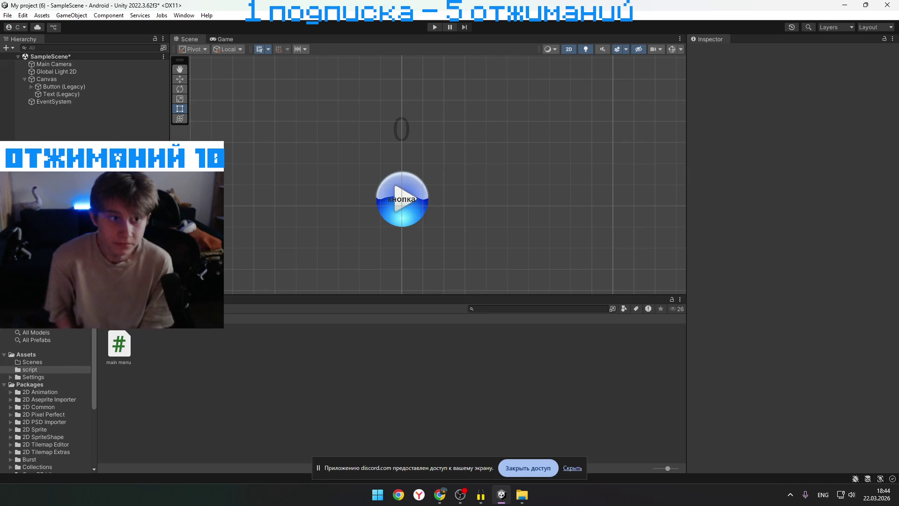
Open the main menu script from its context menu in Unity
{"action": "left_click", "coordinate": [128, 346]}
{"action": "right_click", "coordinate": [128, 346]}
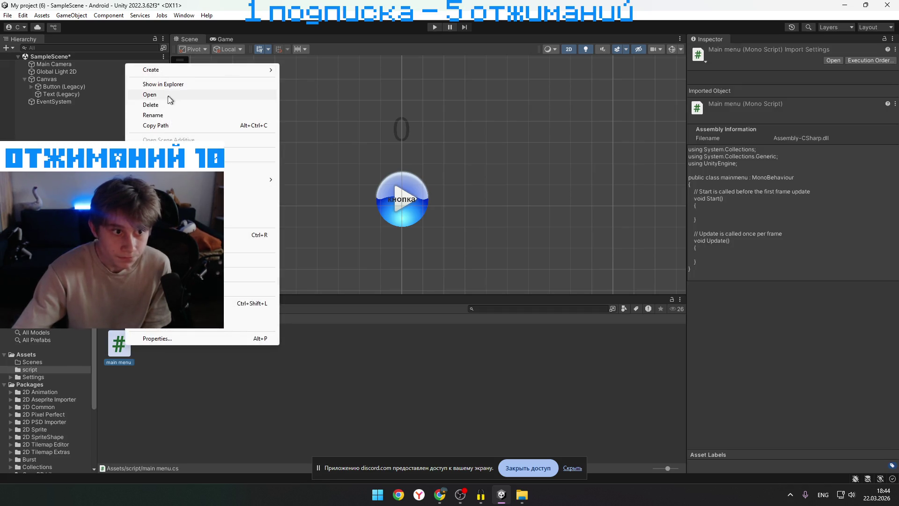
{"action": "left_click", "coordinate": [169, 95]}
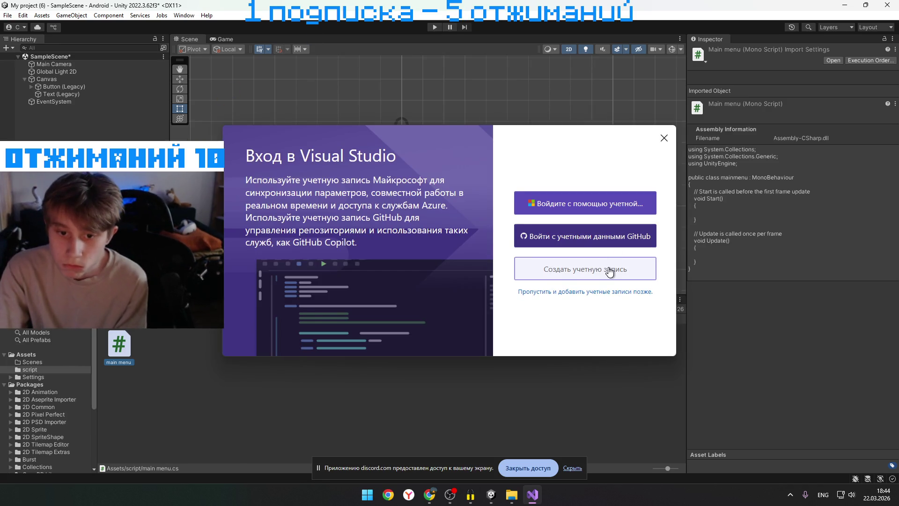
Sign in with the existing Microsoft account and launch Visual Studio with the Dark theme
{"action": "left_click", "coordinate": [594, 211]}
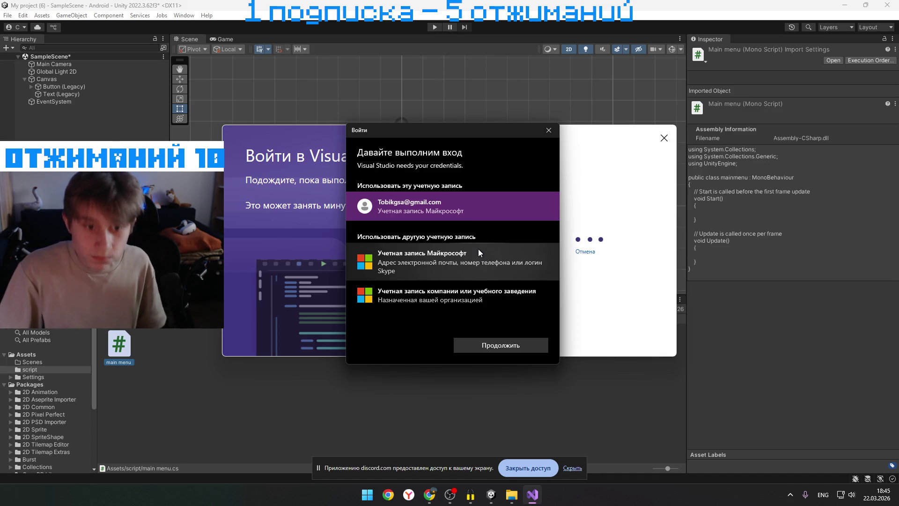
{"action": "left_click", "coordinate": [521, 347]}
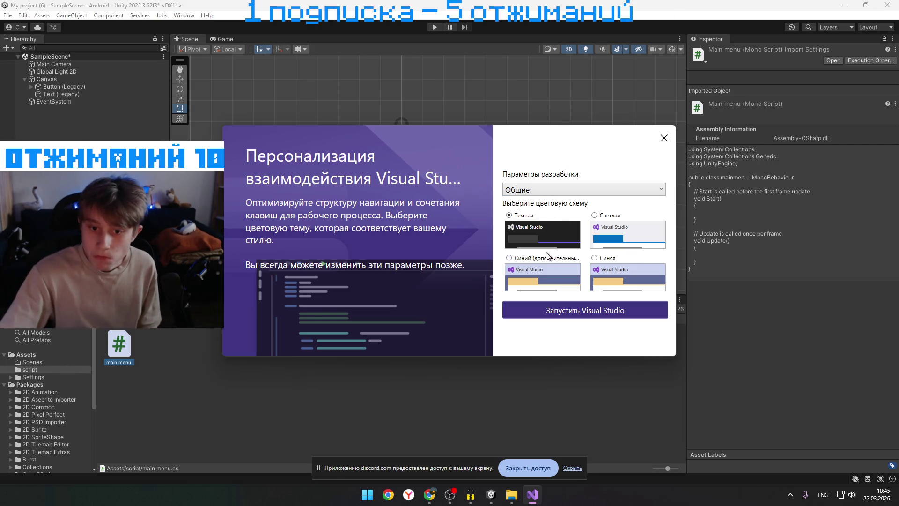
{"action": "left_click", "coordinate": [583, 310]}
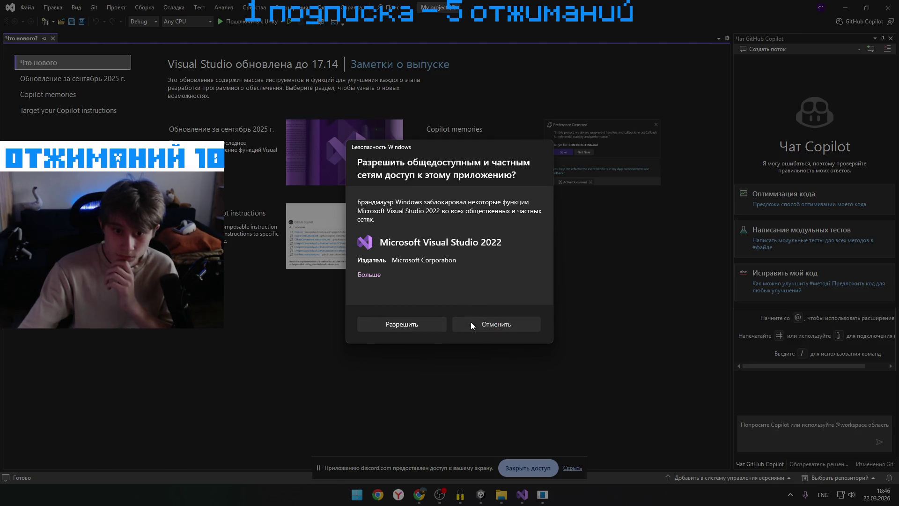
Allow Visual Studio through the Windows Firewall, then close Visual Studio
{"action": "left_click", "coordinate": [425, 325]}
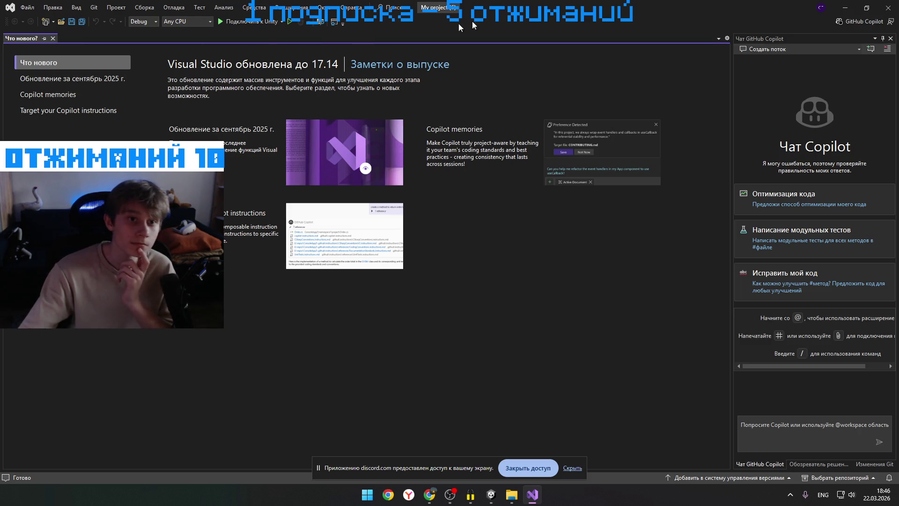
{"action": "left_click", "coordinate": [888, 7]}
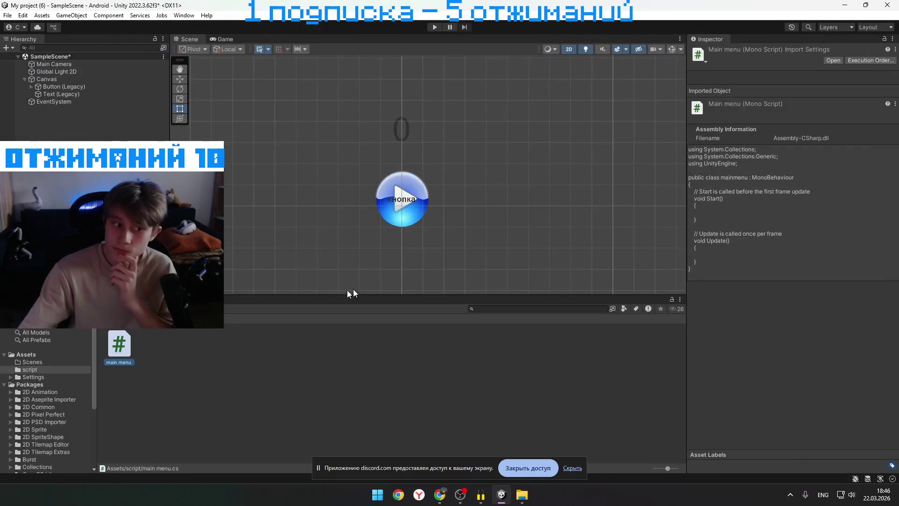
Open main menu.cs in Visual Studio using the script's Open command
{"action": "right_click", "coordinate": [131, 344]}
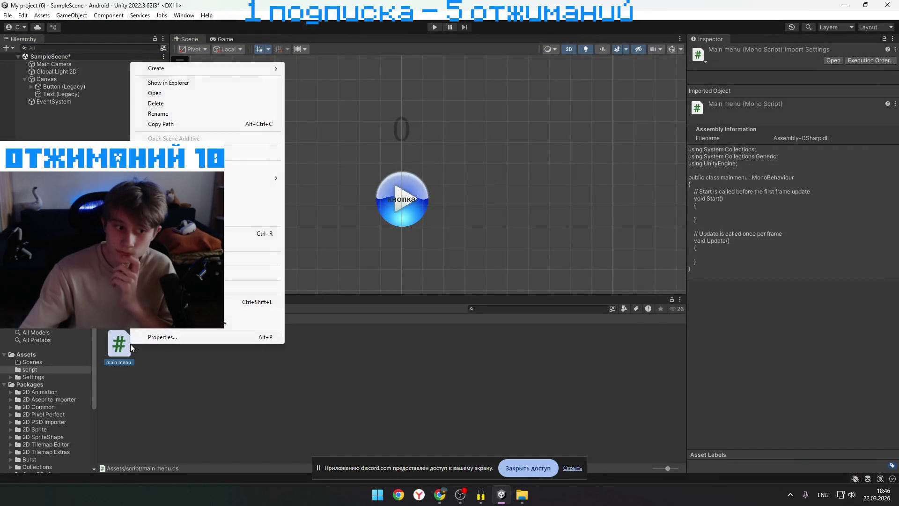
{"action": "left_click", "coordinate": [198, 94]}
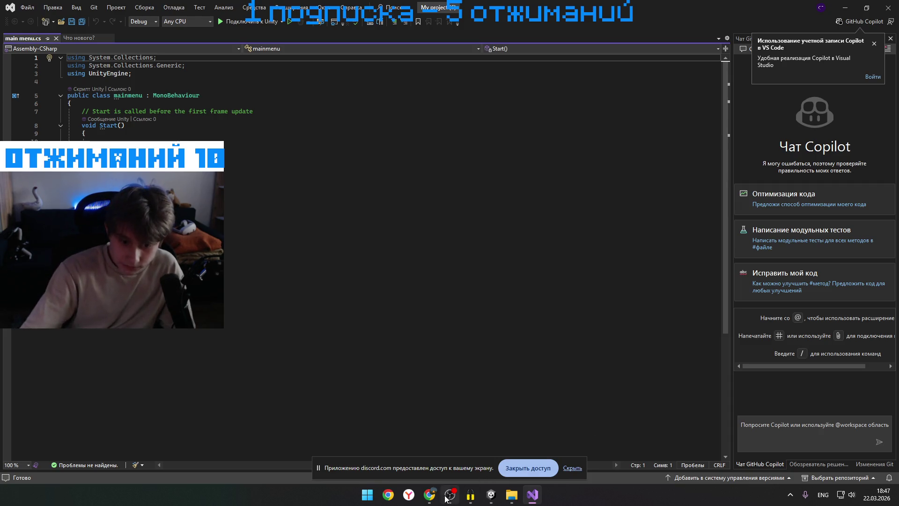
Start a new line below the using UnityEngine; directive on line 3
{"action": "mouse_move", "coordinate": [434, 471]}
{"action": "left_click", "coordinate": [491, 455]}
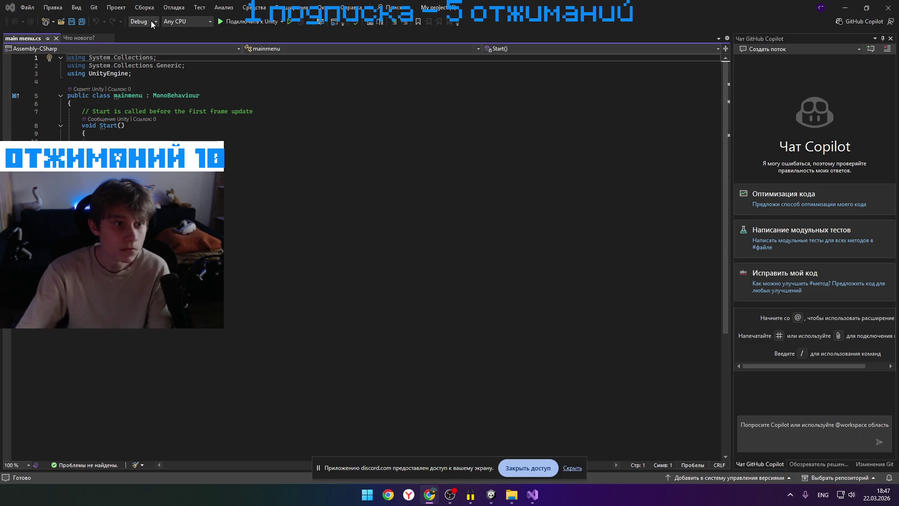
{"action": "left_click", "coordinate": [136, 74]}
{"action": "left_click_drag", "start_coordinate": [135, 73], "coordinate": [90, 76]}
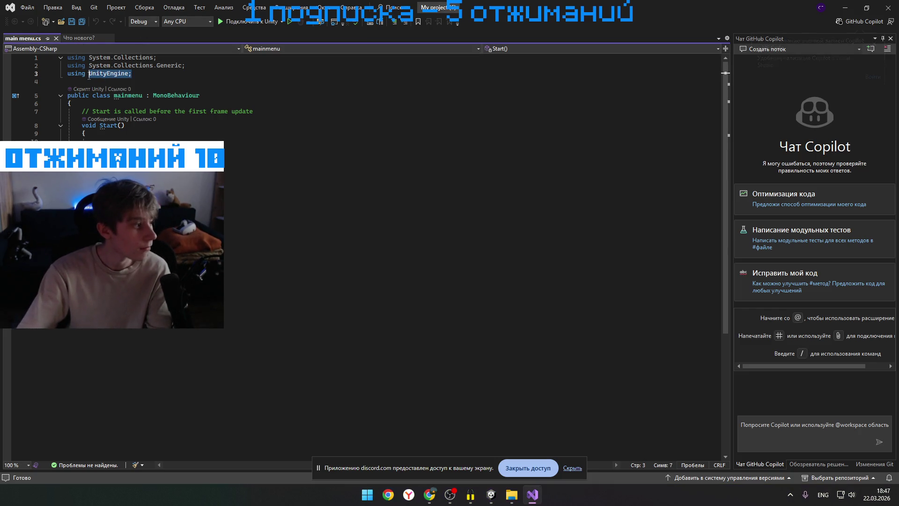
{"action": "left_click", "coordinate": [139, 74]}
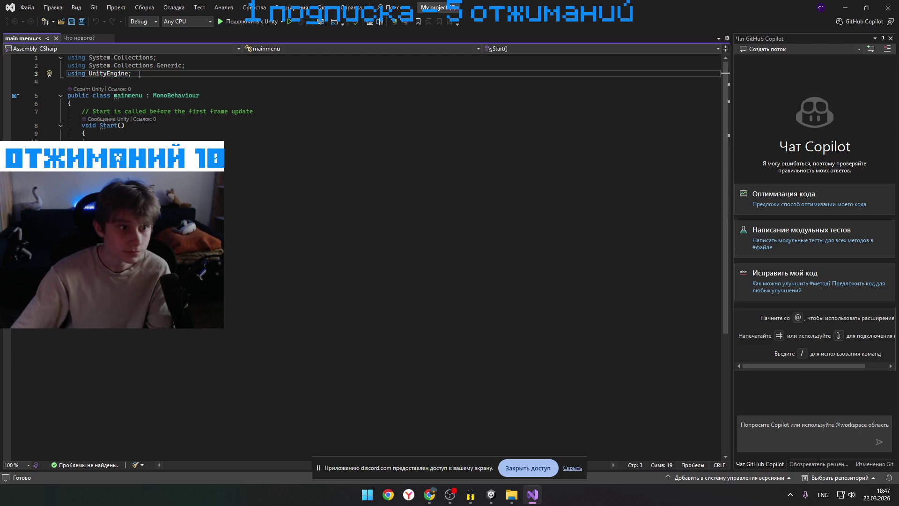
{"action": "key", "text": "Return"}
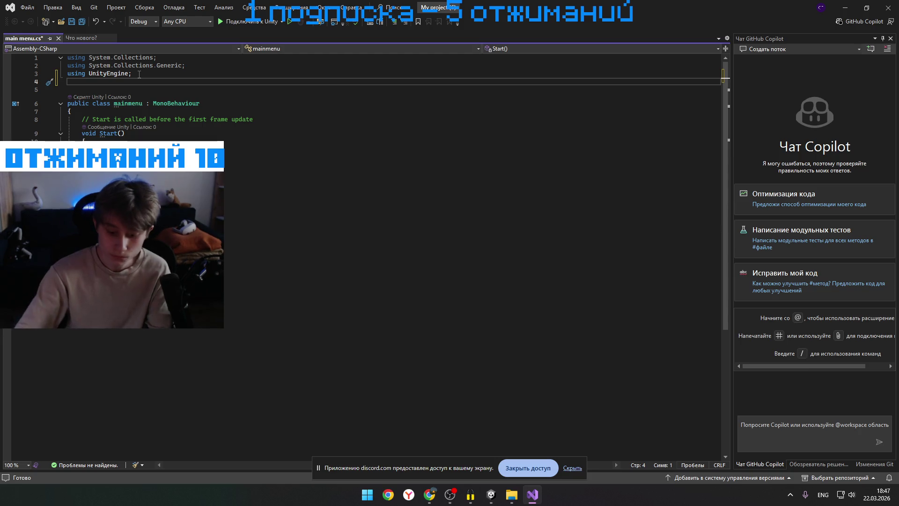
Type using UnityEngine.UI; on the new line, correcting stray characters and dismissing the Copilot prompt
{"action": "type", "text": "using "}
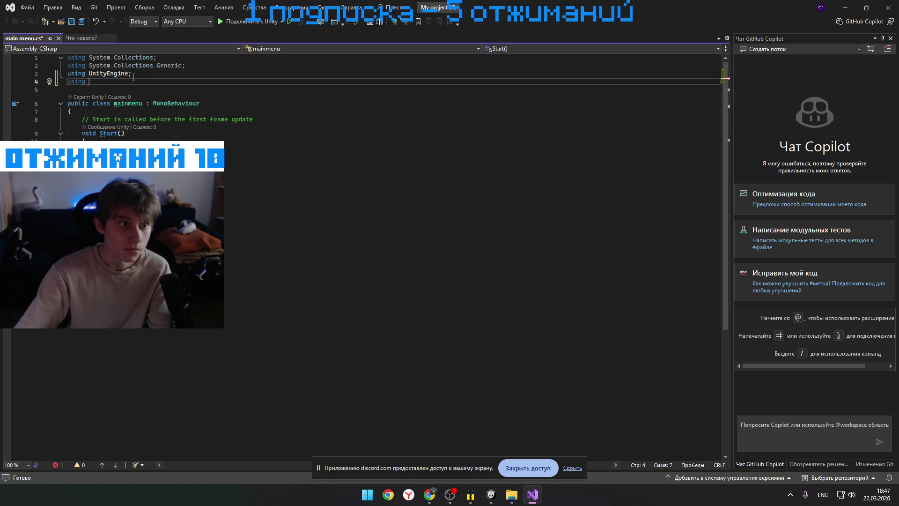
{"action": "type", "text": "UnityEngine"}
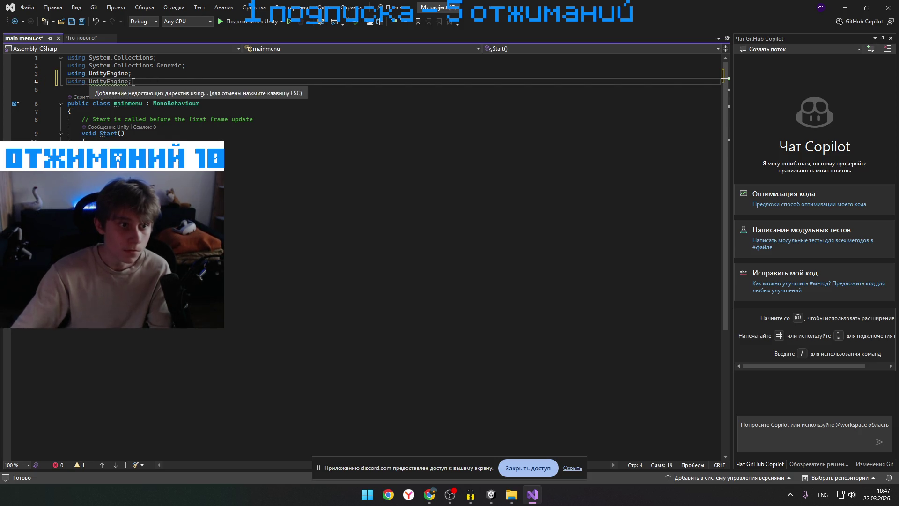
{"action": "type", "text": ";"}
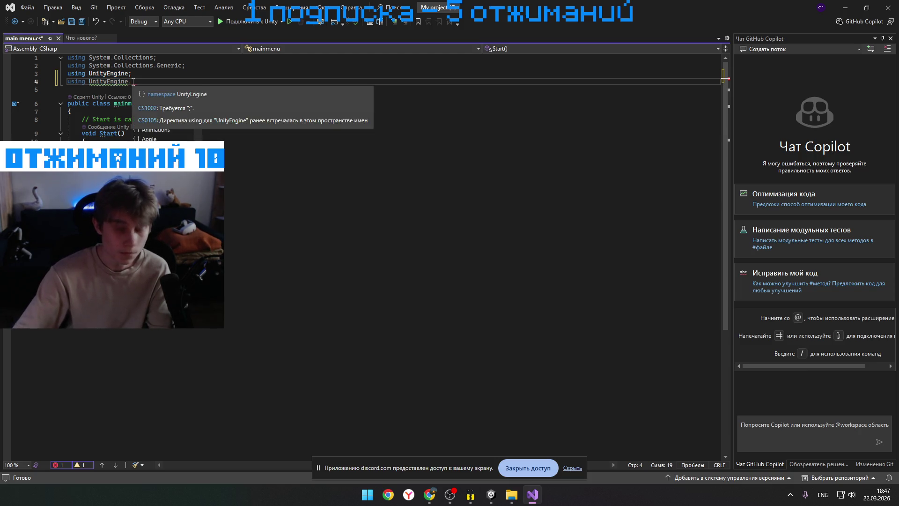
{"action": "type", "text": "UI"}
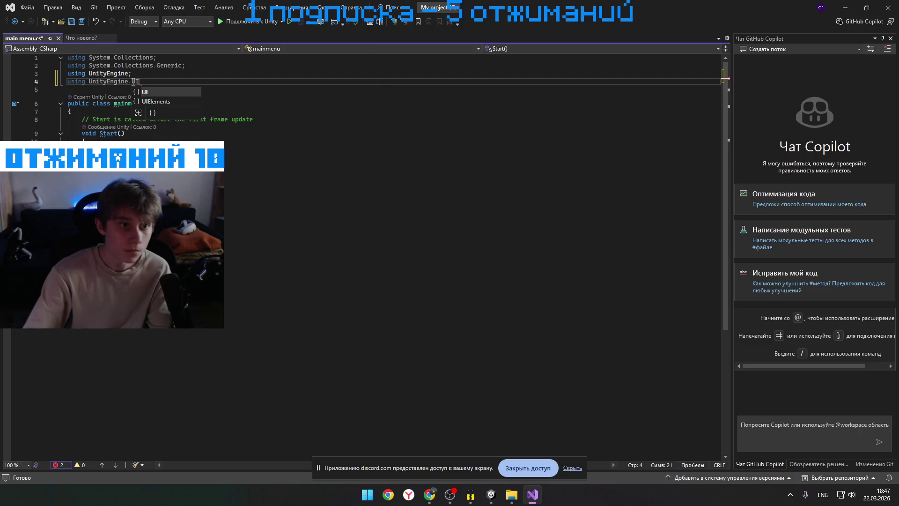
{"action": "type", "text": "\""}
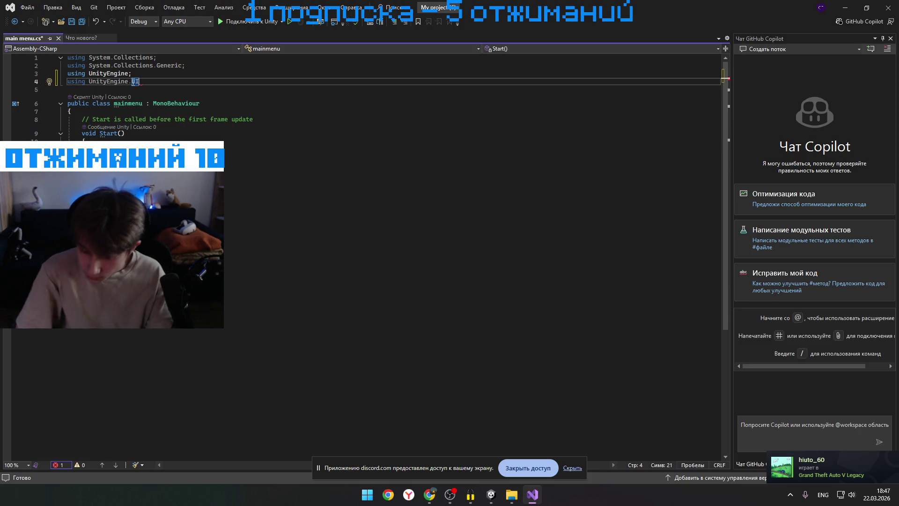
{"action": "type", "text": "?"}
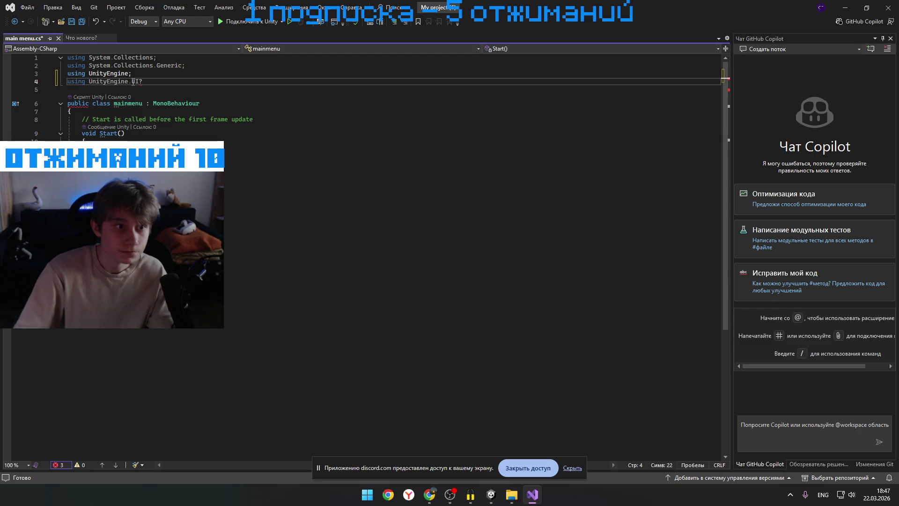
{"action": "key", "text": "alt+shift"}
{"action": "type", "text": ","}
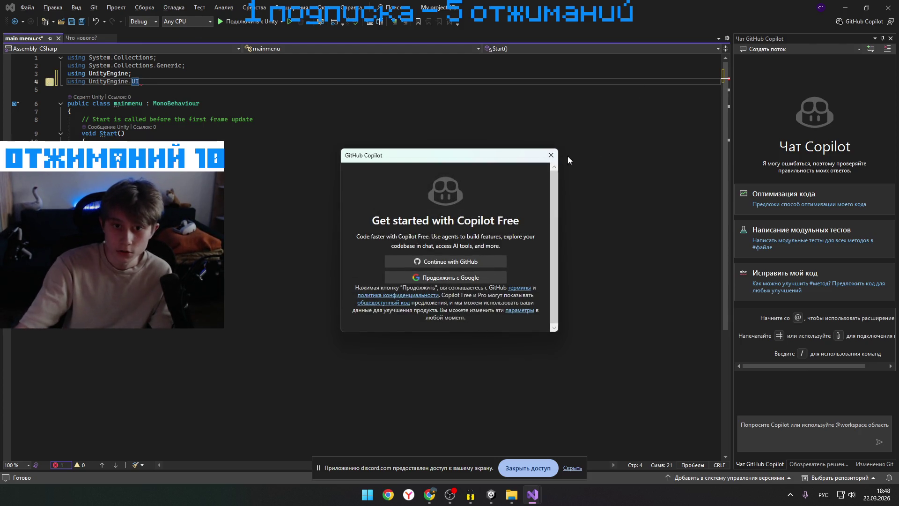
{"action": "left_click", "coordinate": [550, 155]}
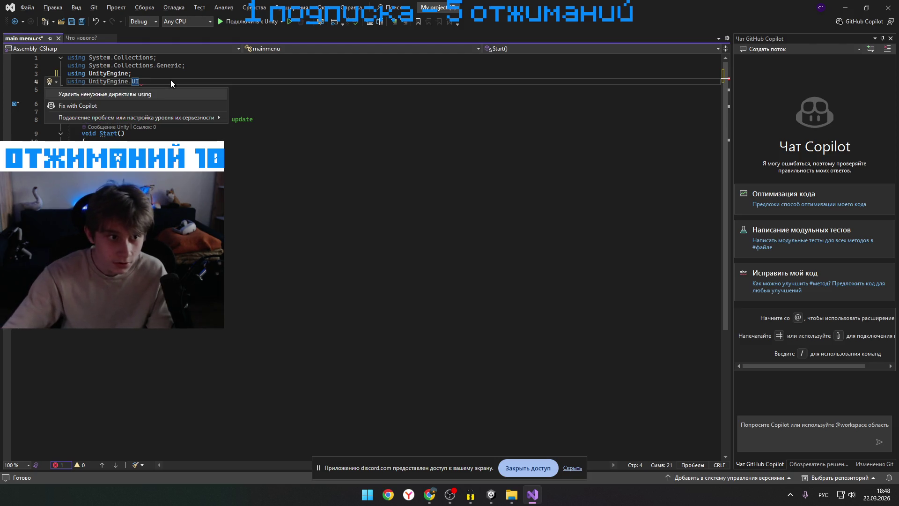
{"action": "key", "text": "Up"}
{"action": "left_click", "coordinate": [161, 82]}
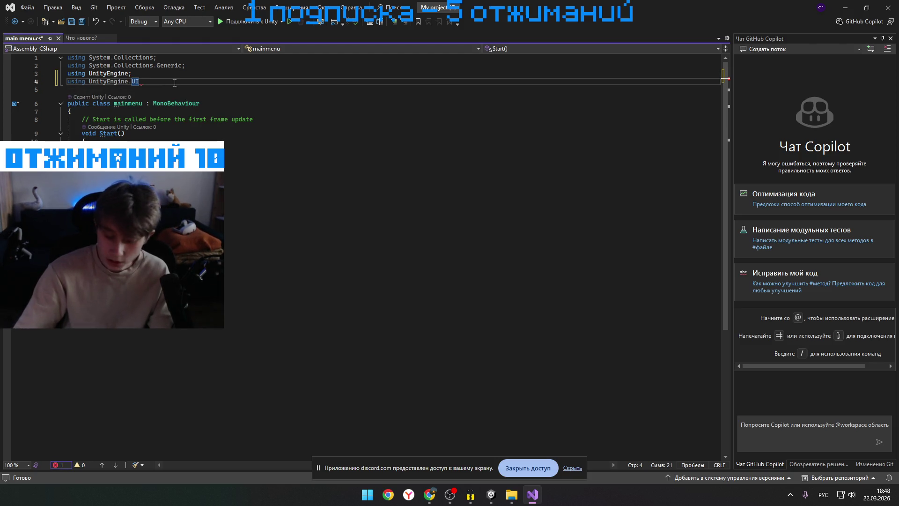
{"action": "type", "text": "?"}
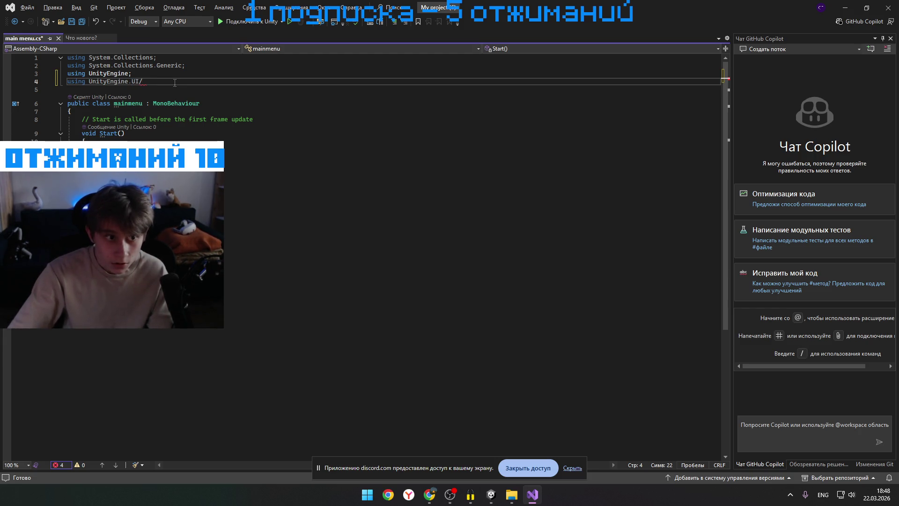
{"action": "key", "text": "BackSpace"}
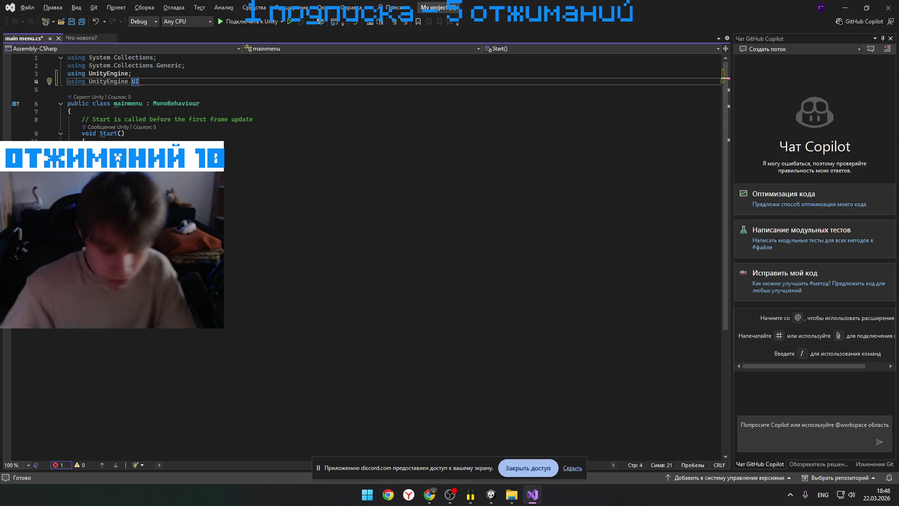
{"action": "type", "text": "Uni"}
{"action": "key", "text": "BackSpace"}
{"action": "key", "text": "BackSpace"}
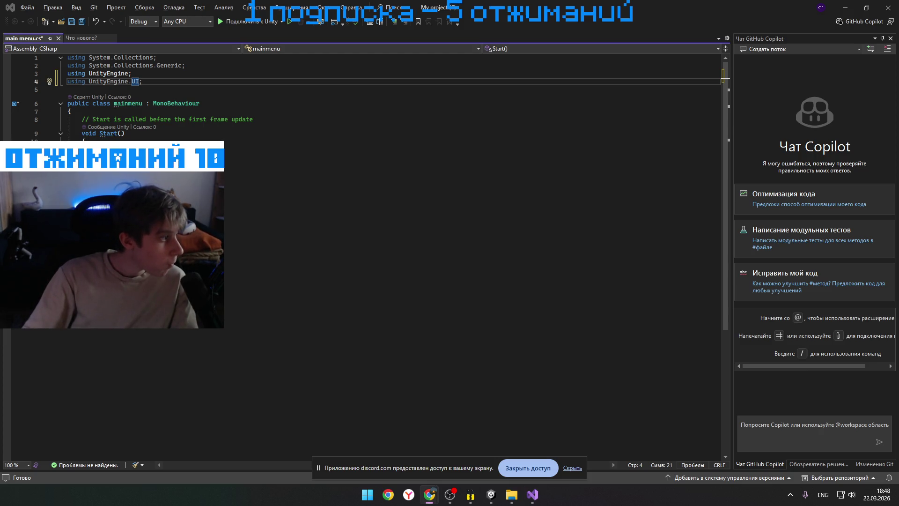
{"action": "key", "text": "End"}
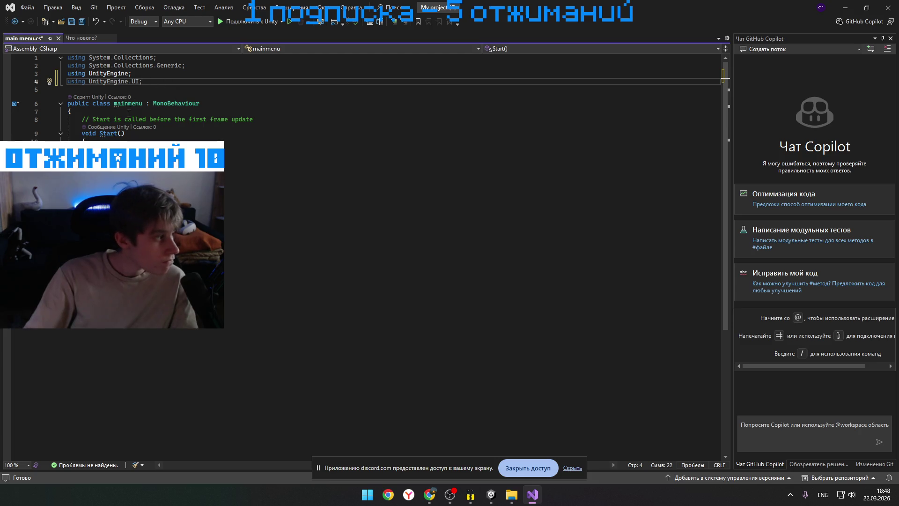
Insert a blank line right after the mainmenu class's opening brace on line 7
{"action": "left_click", "coordinate": [91, 119]}
{"action": "left_click", "coordinate": [118, 114]}
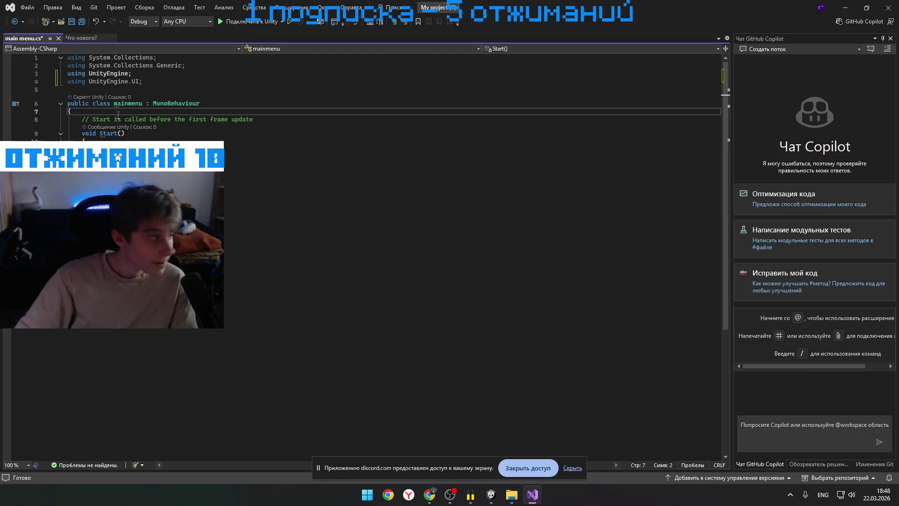
{"action": "key", "text": "Return"}
{"action": "key", "text": "alt+Tab"}
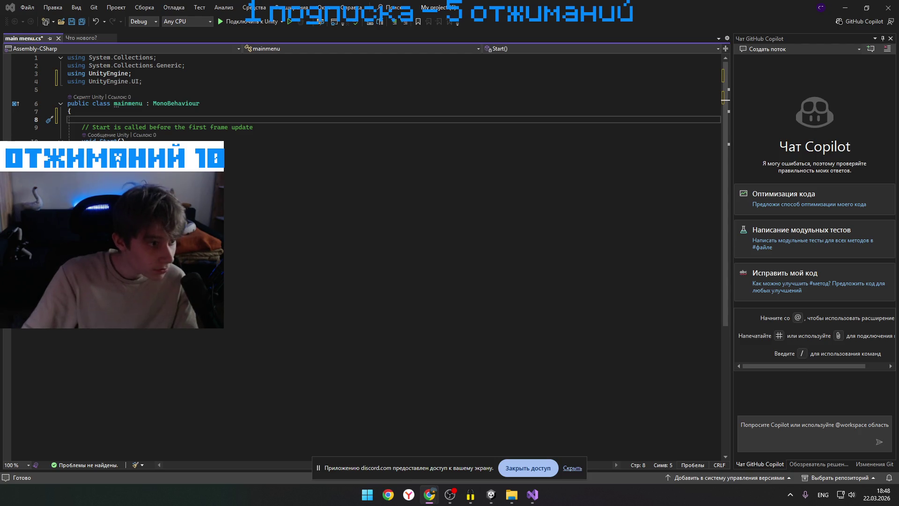
{"action": "key", "text": "alt+Tab"}
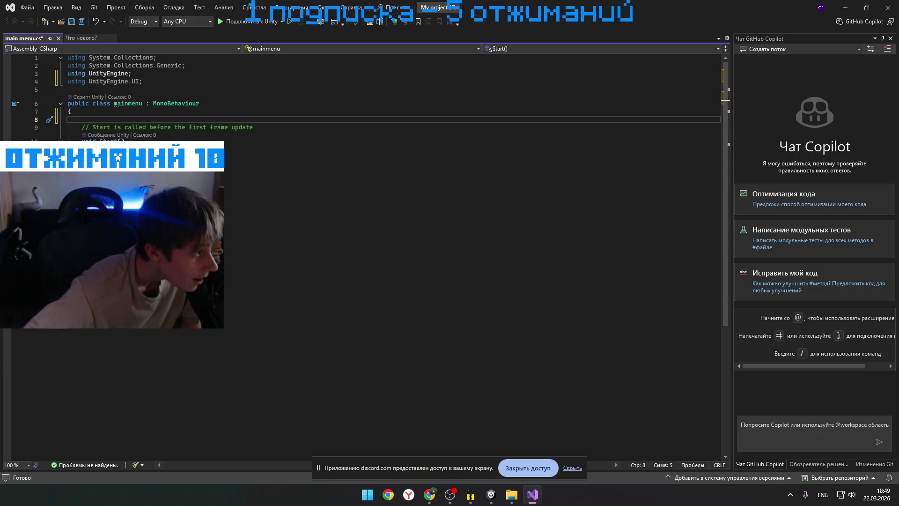
{"action": "key", "text": "alt+Tab"}
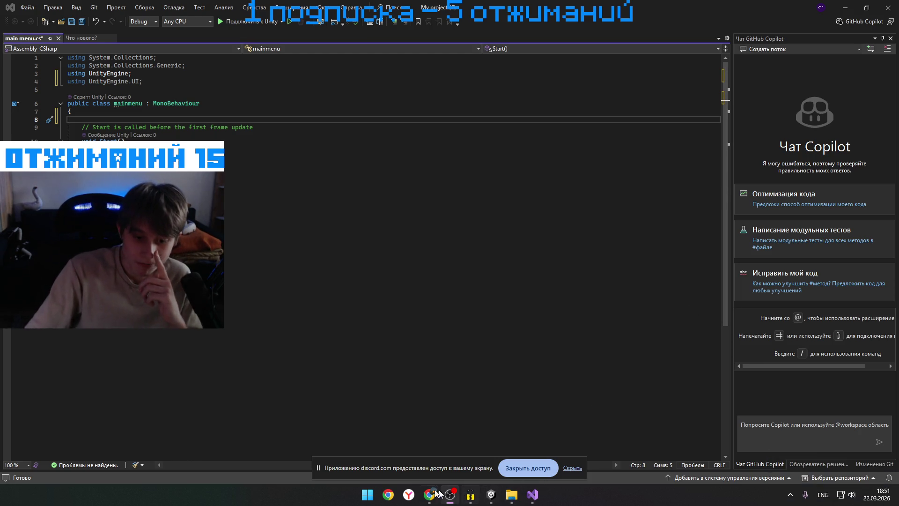
Return to main menu.cs in Visual Studio and start typing on the blank class line
{"action": "mouse_move", "coordinate": [429, 494]}
{"action": "left_click", "coordinate": [505, 431]}
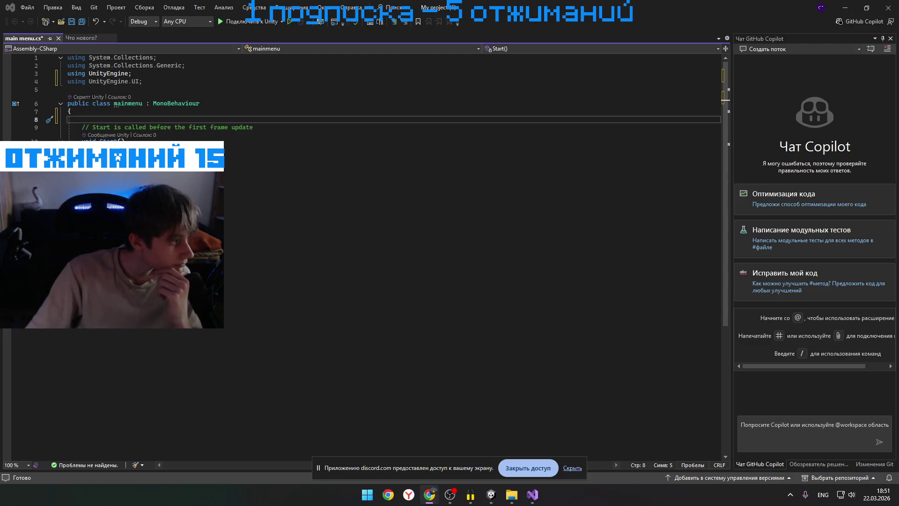
{"action": "type", "text": "s"}
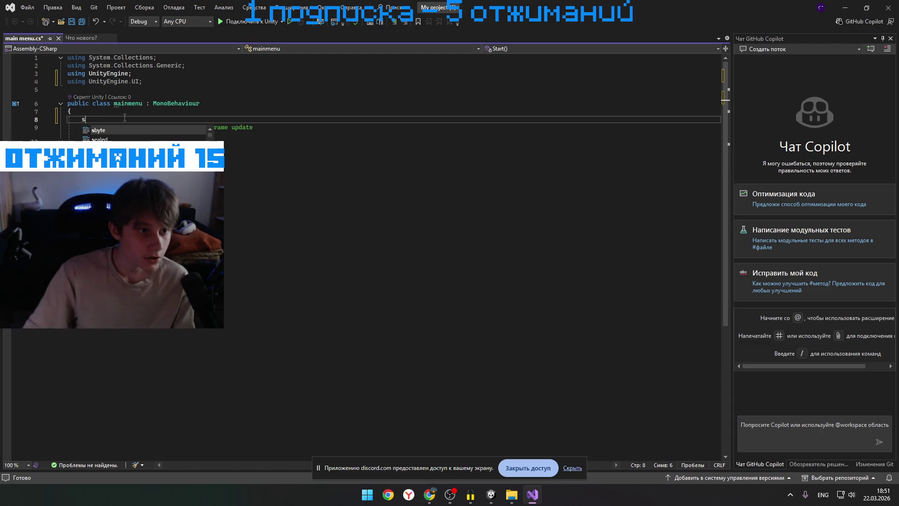
{"action": "type", "text": "et"}
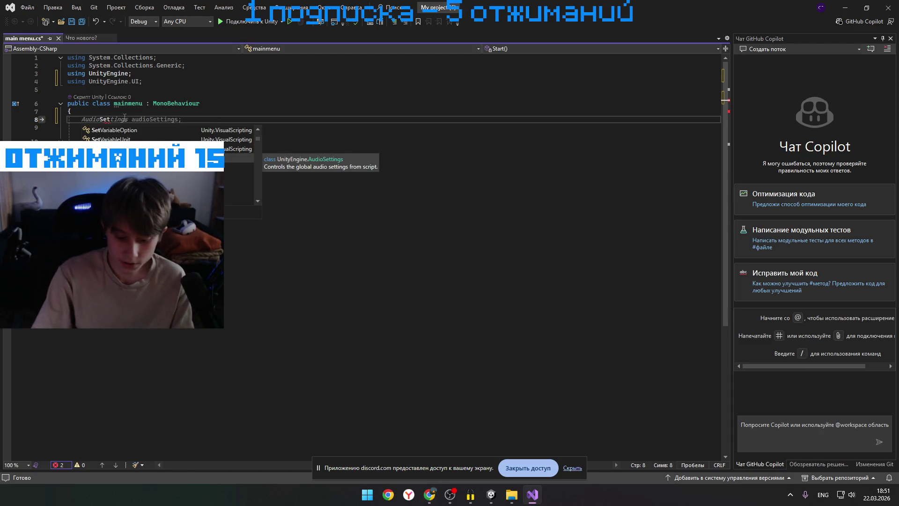
Type the SerializeField attribute on line 8, fixing typos and accepting the IntelliSense completion
{"action": "key", "text": "BackSpace"}
{"action": "type", "text": "ru"}
{"action": "key", "text": "BackSpace"}
{"action": "type", "text": "ila"}
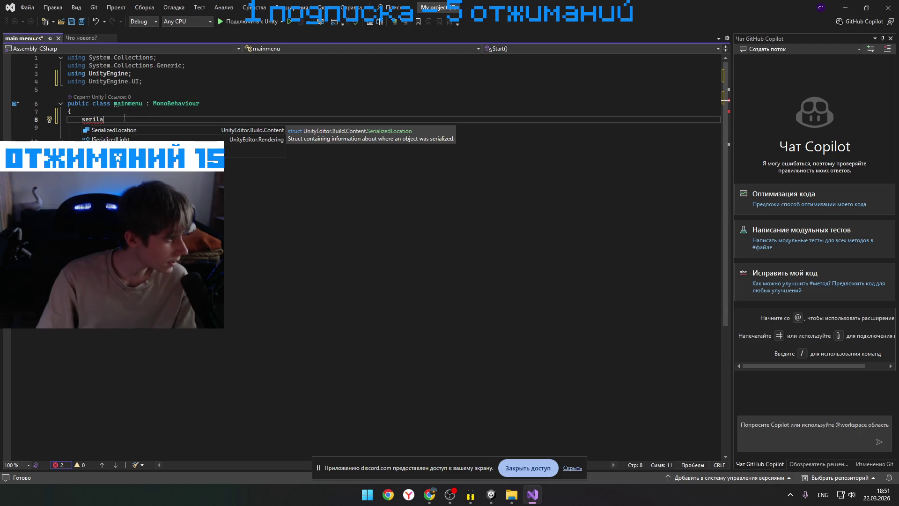
{"action": "key", "text": "BackSpace"}
{"action": "key", "text": "BackSpace"}
{"action": "type", "text": "a"}
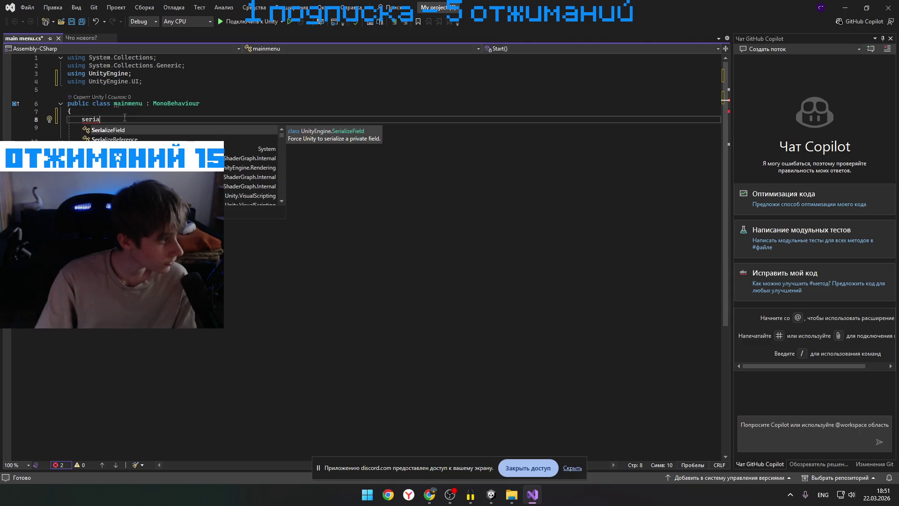
{"action": "type", "text": "lixw"}
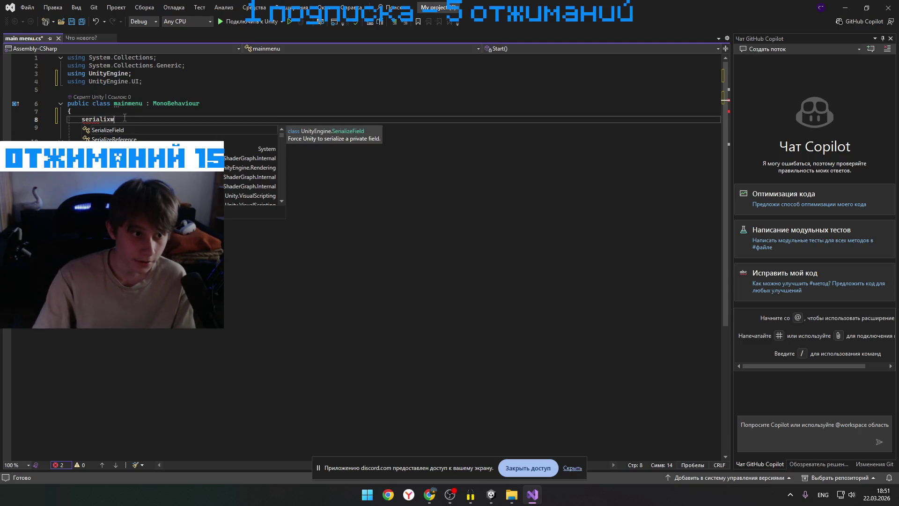
{"action": "key", "text": "BackSpace"}
{"action": "key", "text": "BackSpace"}
{"action": "type", "text": "zr"}
{"action": "key", "text": "BackSpace"}
{"action": "type", "text": "e"}
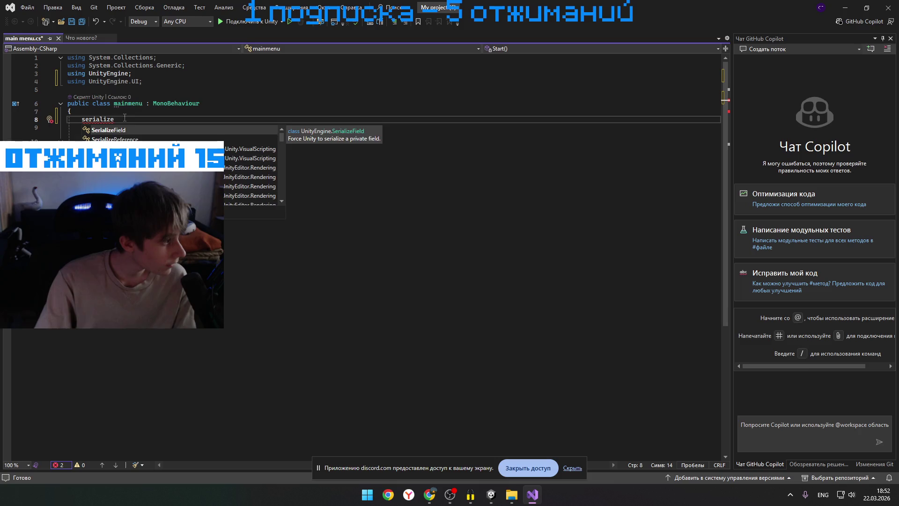
{"action": "type", "text": "field"}
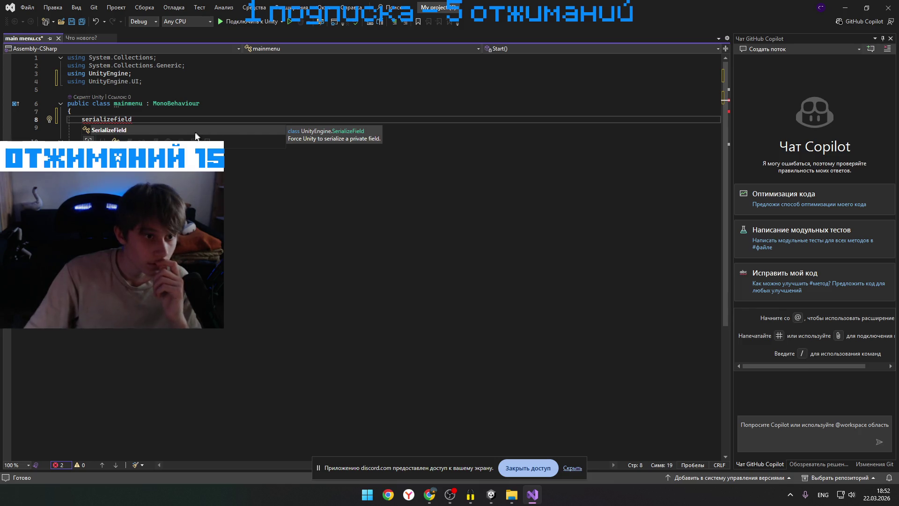
{"action": "key", "text": "Tab"}
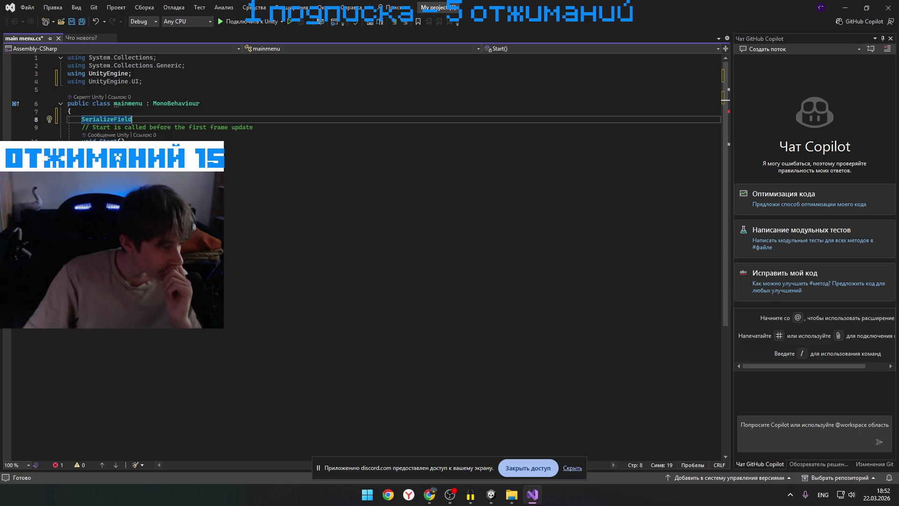
{"action": "key", "text": "super+d"}
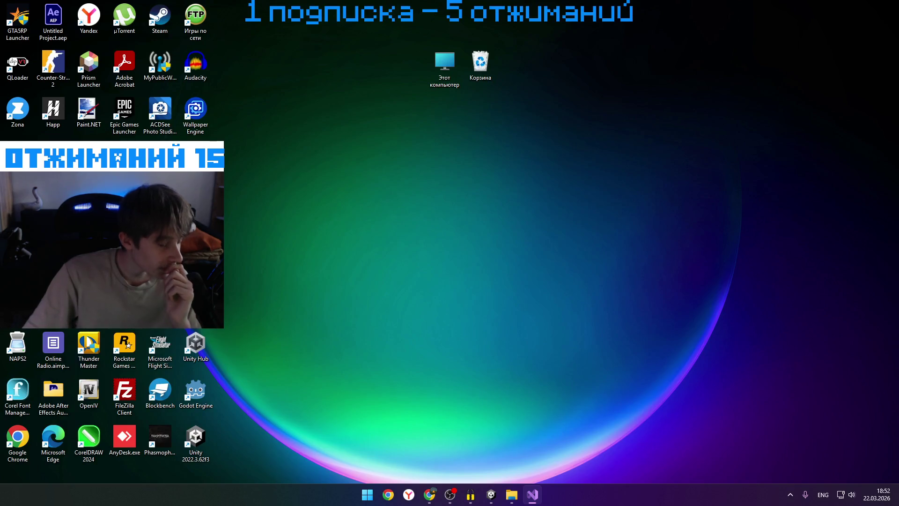
Minimise Unity and open the first Unity screenshot from File Explorer's Gallery in ACDSee
{"action": "key", "text": "super+d"}
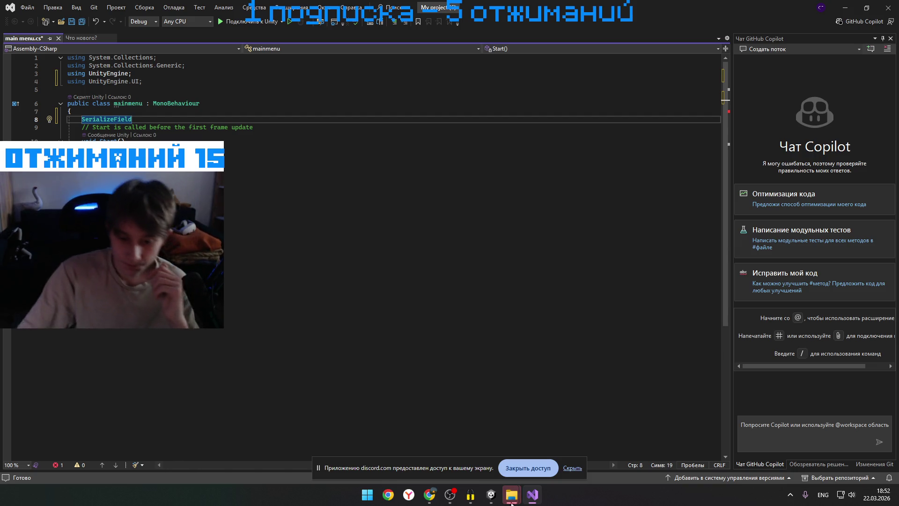
{"action": "mouse_move", "coordinate": [512, 495]}
{"action": "left_click", "coordinate": [538, 451]}
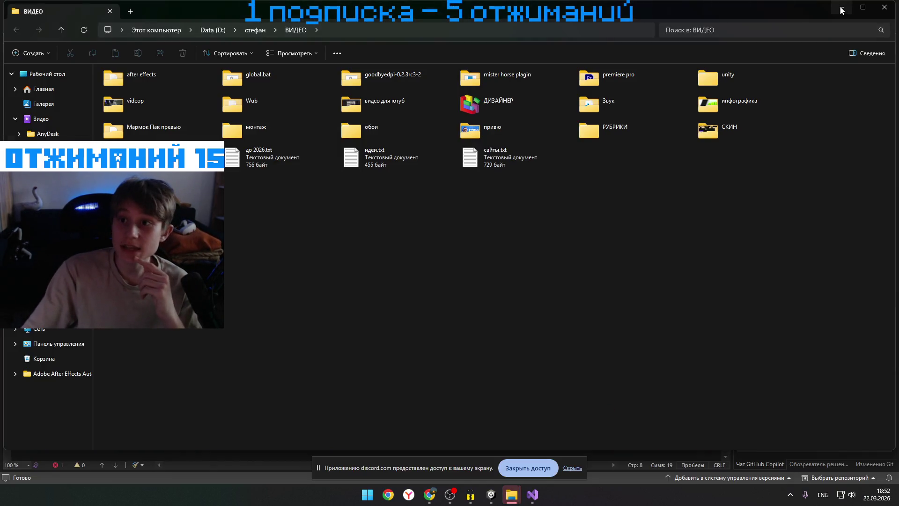
{"action": "key", "text": "alt+Tab"}
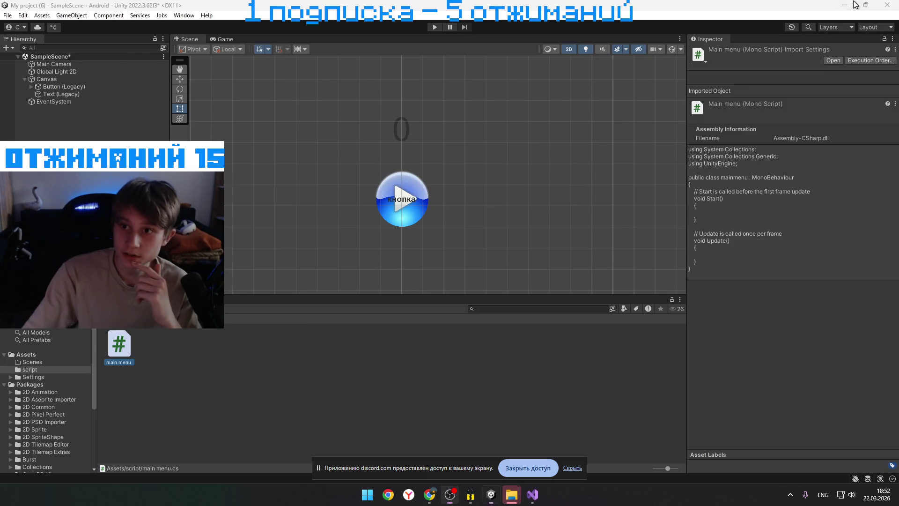
{"action": "left_click", "coordinate": [844, 5]}
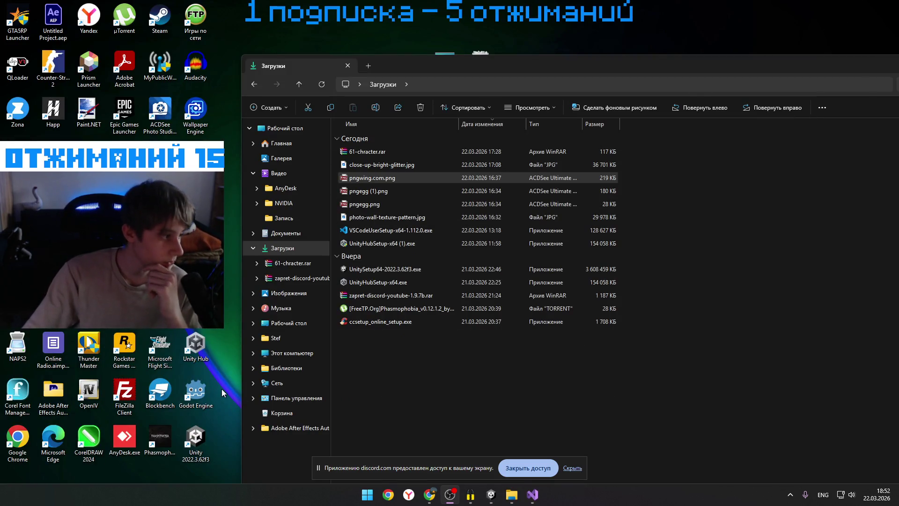
{"action": "left_click", "coordinate": [366, 183]}
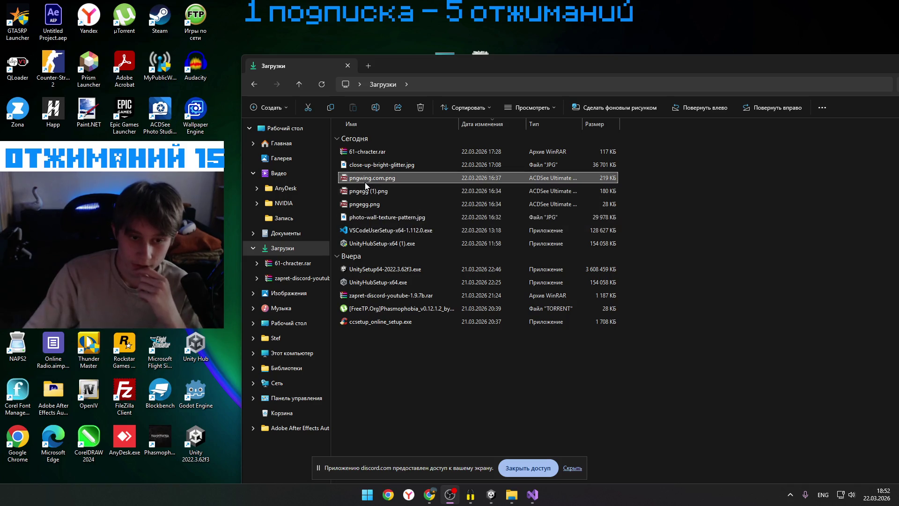
{"action": "left_click", "coordinate": [287, 159]}
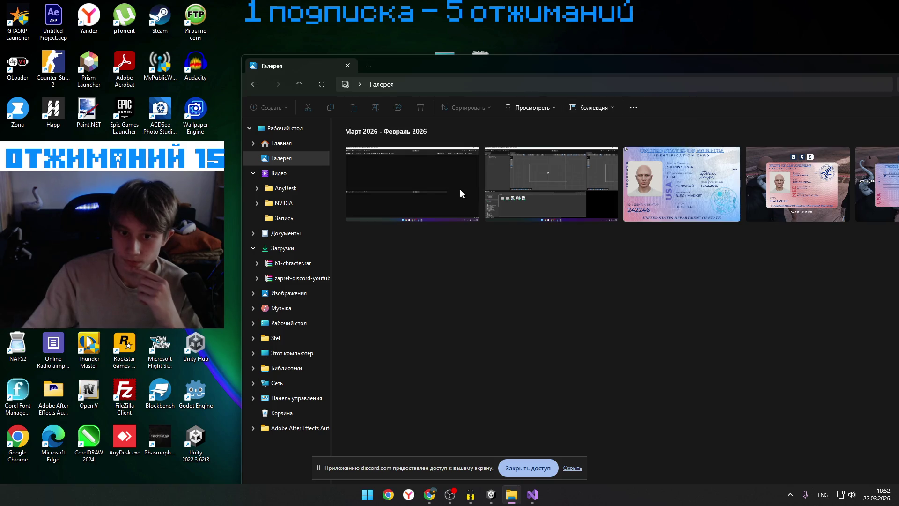
{"action": "double_click", "coordinate": [455, 187]}
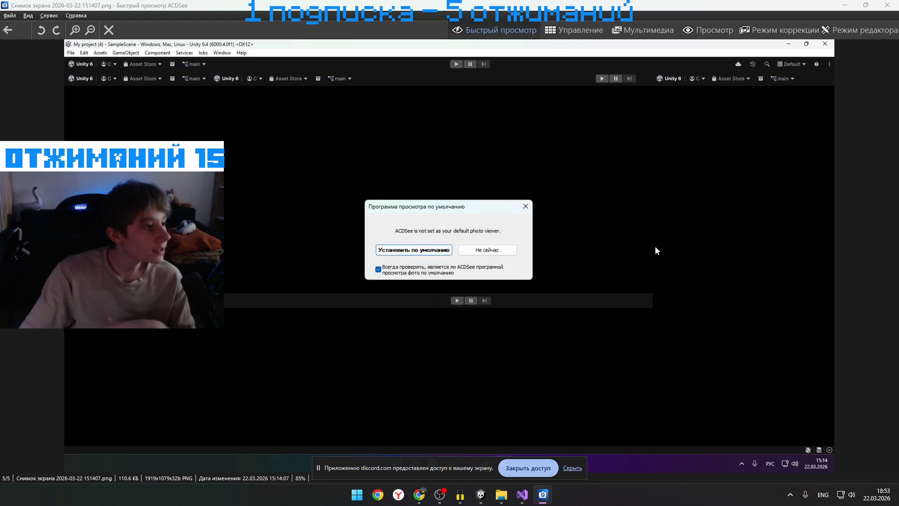
Decline the default-viewer prompt, then view and close the second Unity screenshot
{"action": "left_click", "coordinate": [500, 250]}
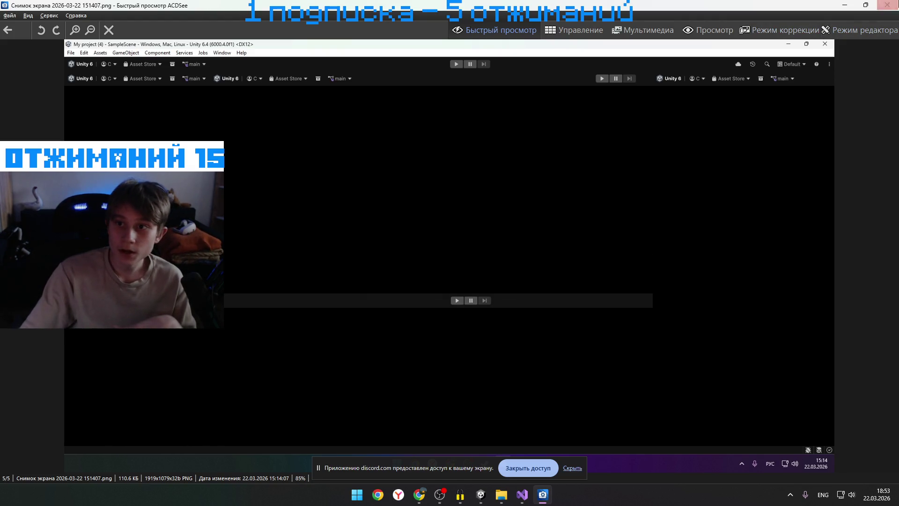
{"action": "left_click", "coordinate": [886, 5]}
{"action": "double_click", "coordinate": [500, 175]}
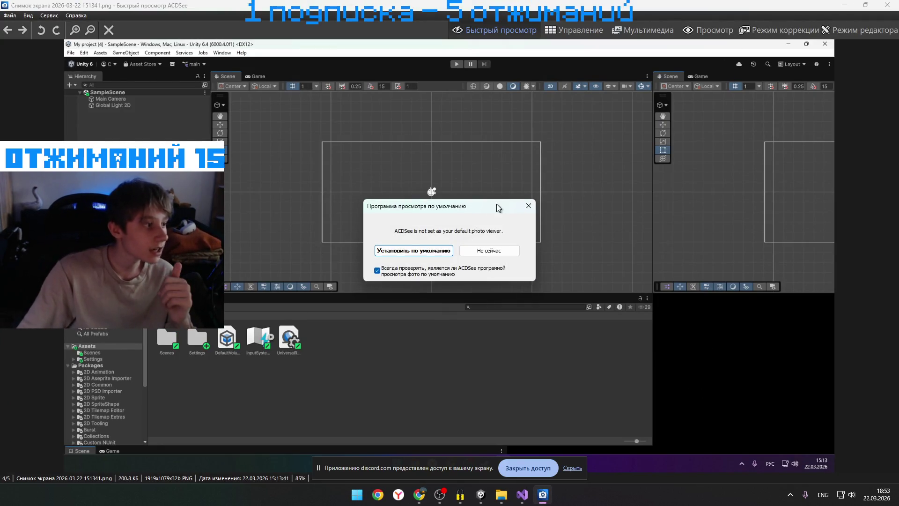
{"action": "left_click", "coordinate": [495, 251]}
{"action": "left_click", "coordinate": [886, 5]}
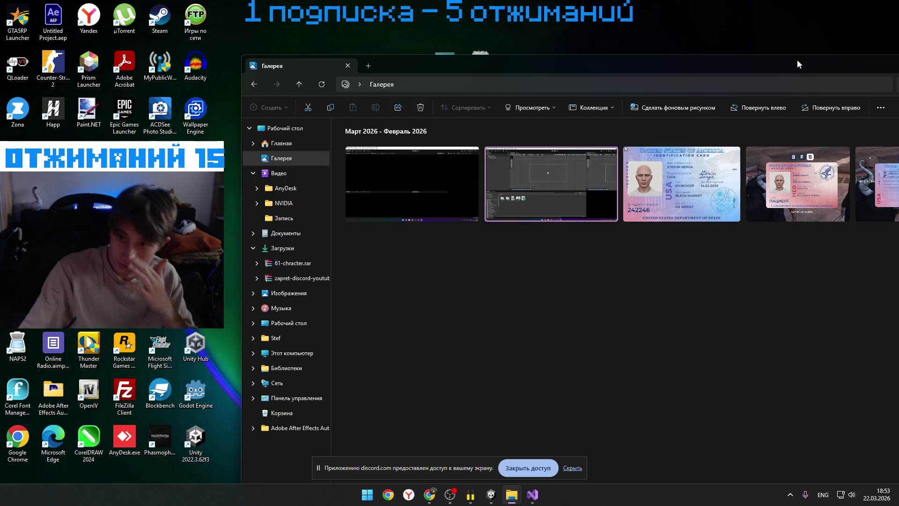
Close the Gallery window and bring the Unity editor back to the front
{"action": "left_click_drag", "start_coordinate": [707, 62], "coordinate": [492, 89]}
{"action": "left_click", "coordinate": [770, 86]}
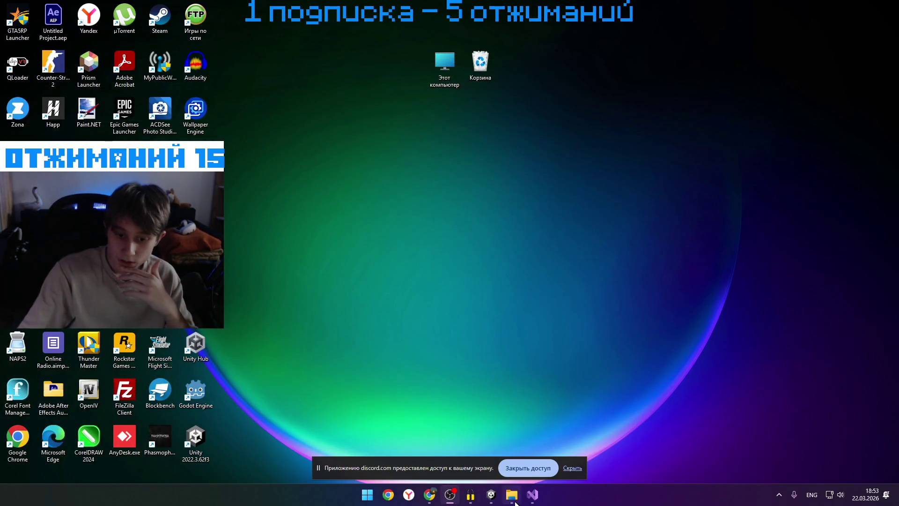
{"action": "mouse_move", "coordinate": [497, 502]}
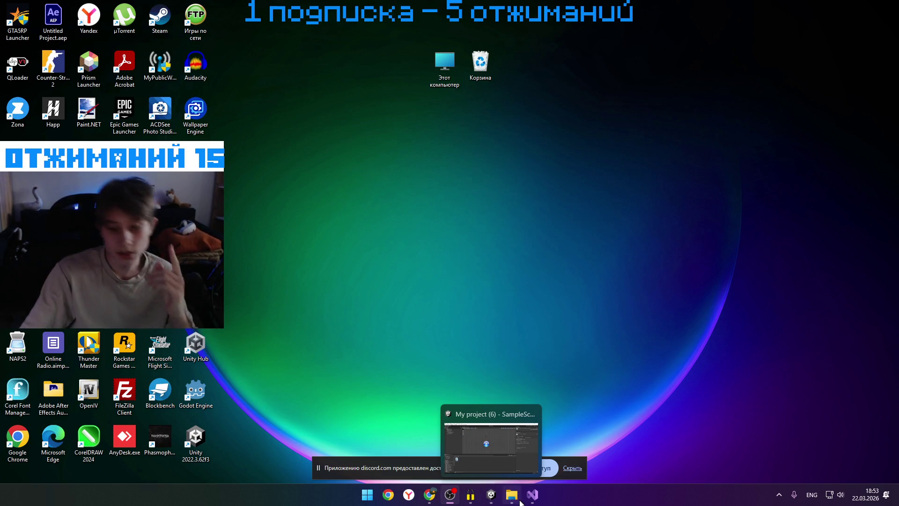
{"action": "mouse_move", "coordinate": [532, 502]}
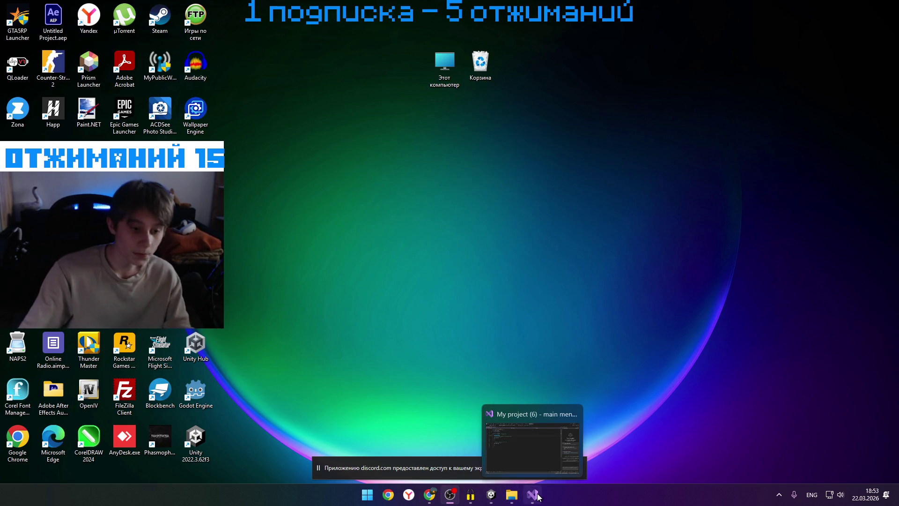
{"action": "left_click", "coordinate": [491, 494]}
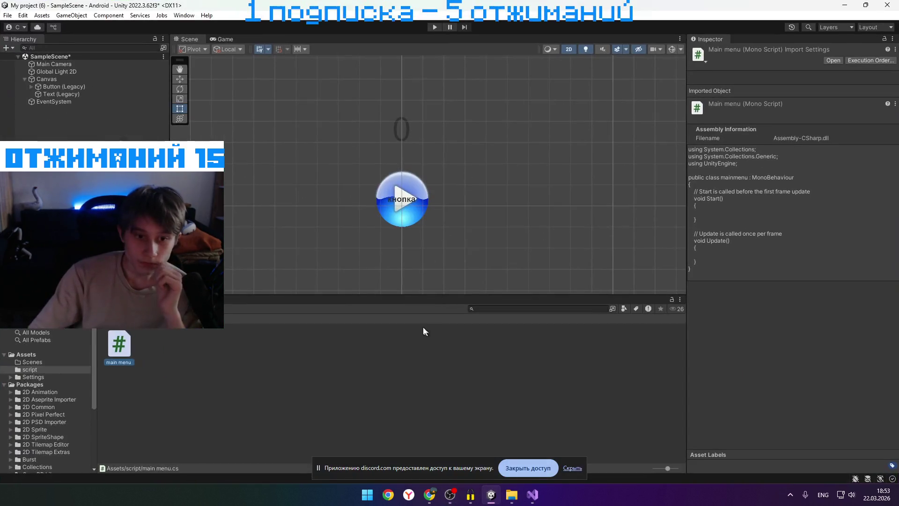
Type 'int money' after SerializeField on line 8
{"action": "key", "text": "alt+Tab"}
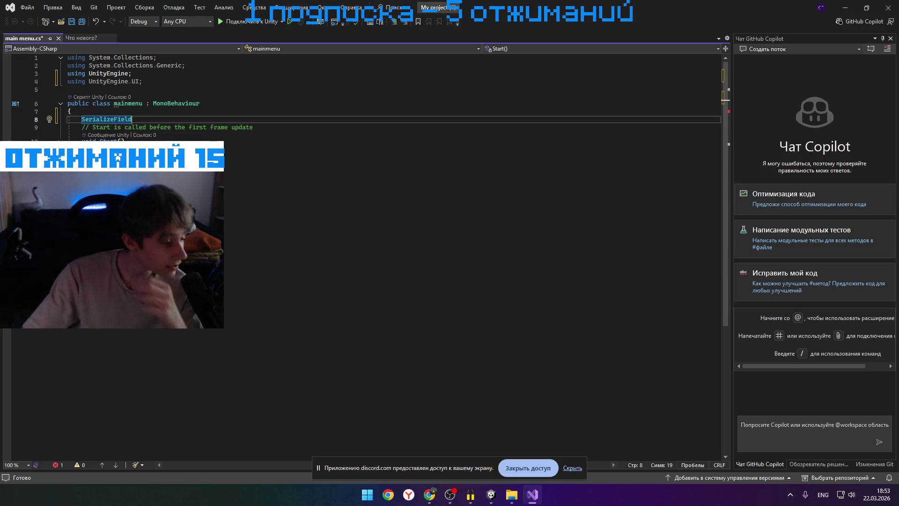
{"action": "key", "text": "super+d"}
{"action": "key", "text": "super+d"}
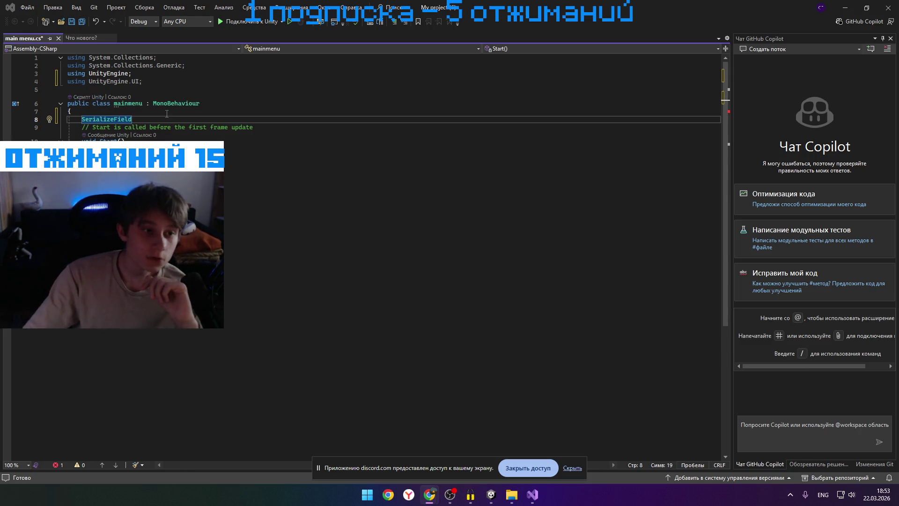
{"action": "key", "text": "alt+Tab"}
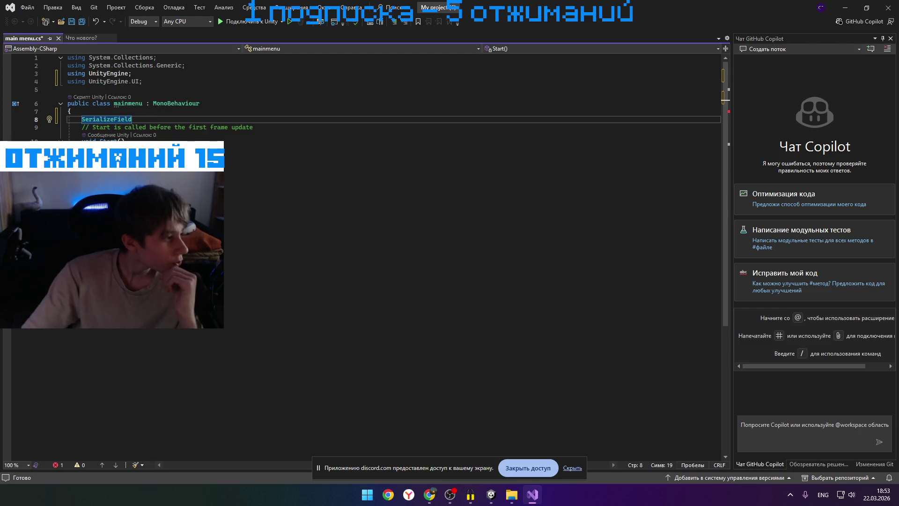
{"action": "key", "text": "alt+Tab"}
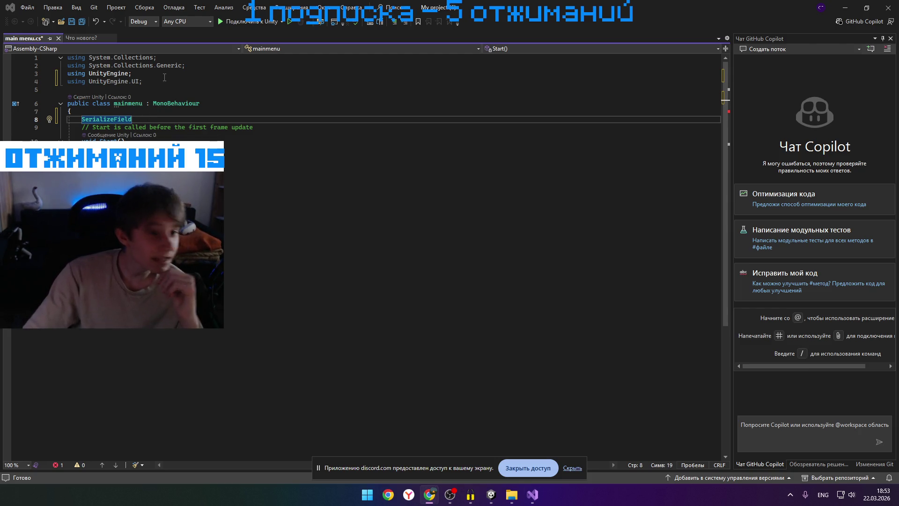
{"action": "key", "text": "alt+Tab"}
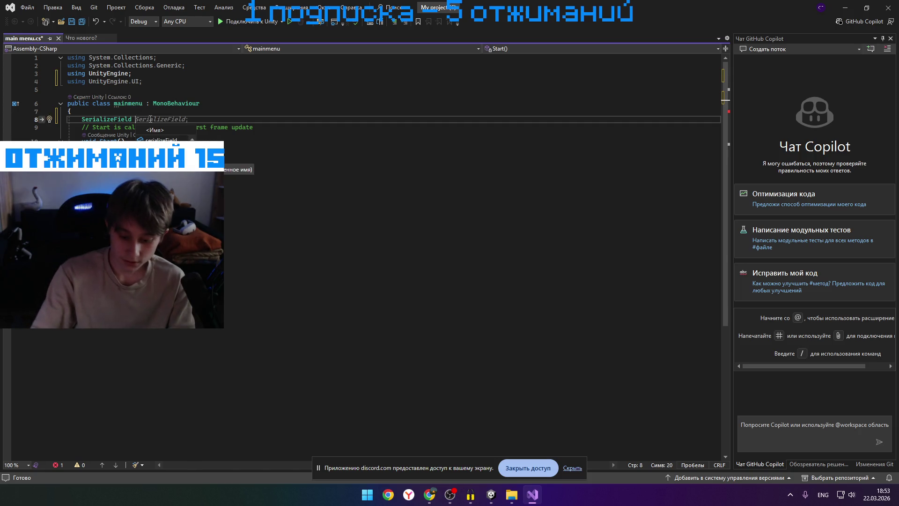
{"action": "type", "text": "int"}
{"action": "key", "text": "alt+Tab"}
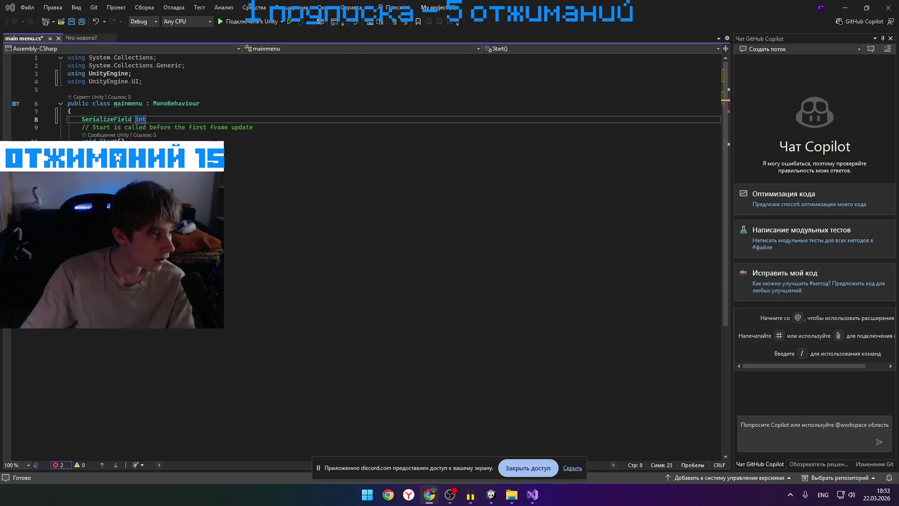
{"action": "key", "text": "alt+Tab"}
{"action": "type", "text": "mon"}
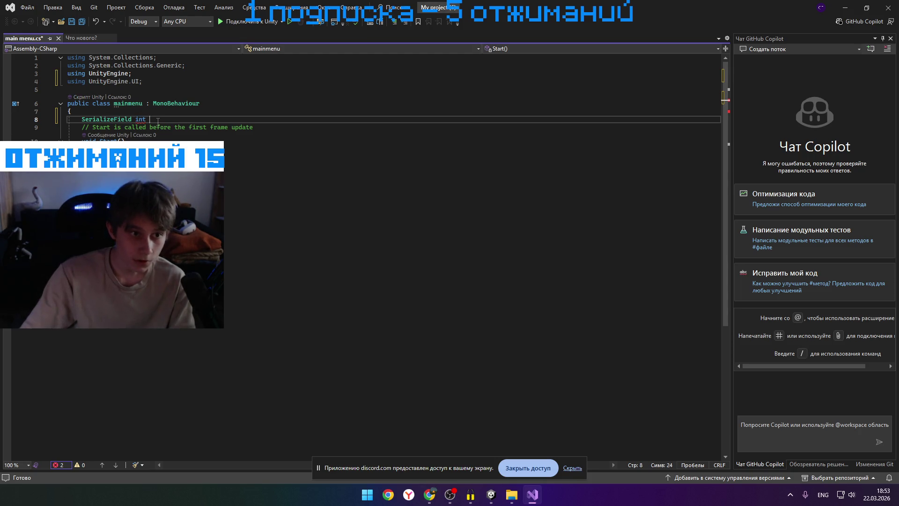
{"action": "type", "text": "ey"}
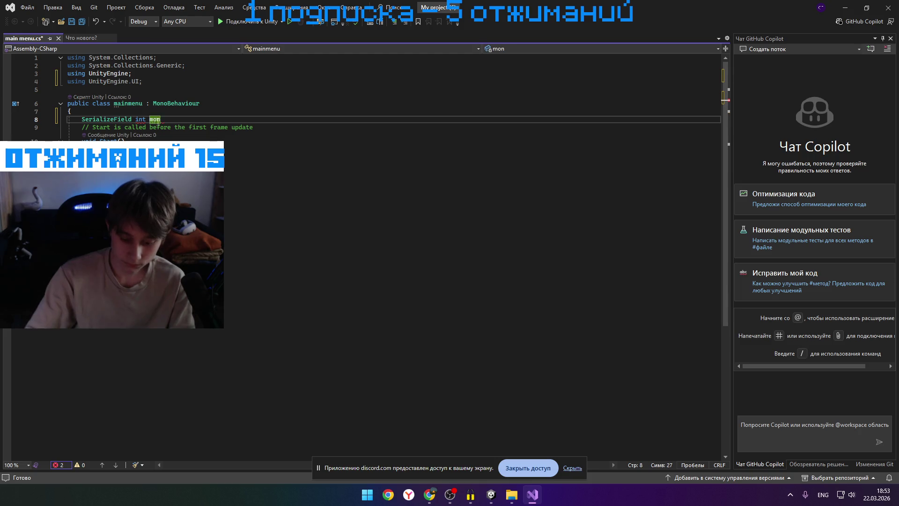
{"action": "key", "text": "alt+Tab"}
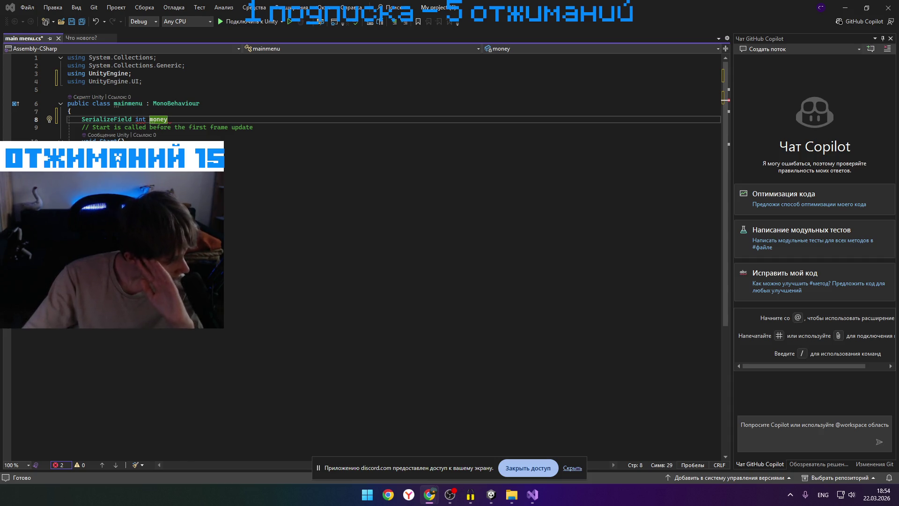
Remove the stray UnityEngine text and open blank lines below the money field
{"action": "left_click", "coordinate": [176, 120]}
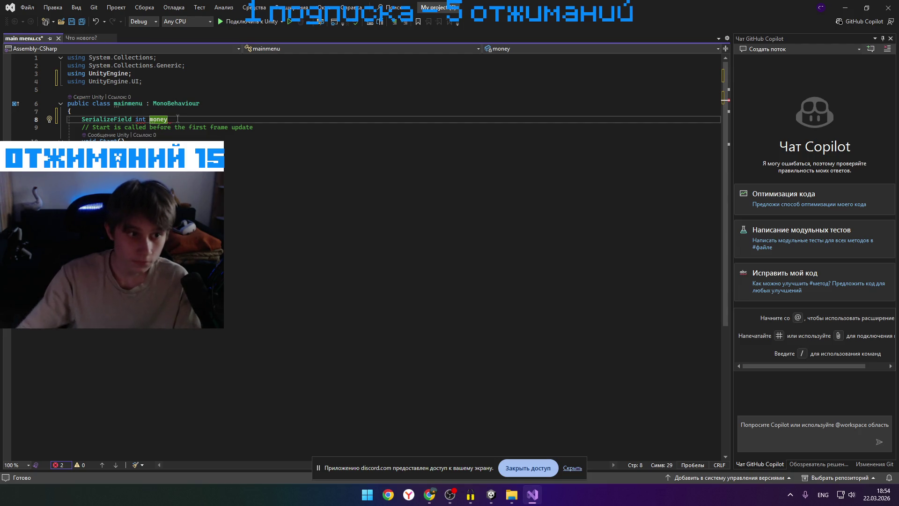
{"action": "type", "text": " UnityEngine;"}
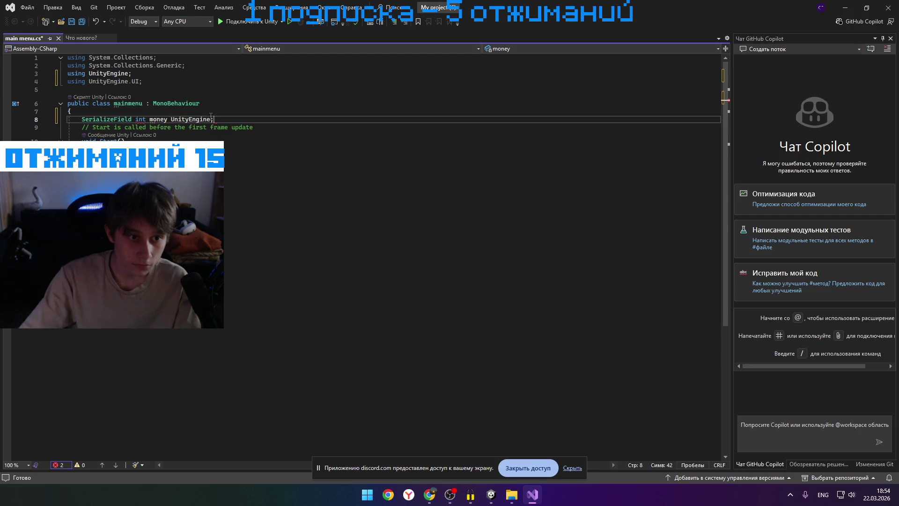
{"action": "key", "text": "BackSpace"}
{"action": "key", "text": "BackSpace"}
{"action": "key", "text": "BackSpace"}
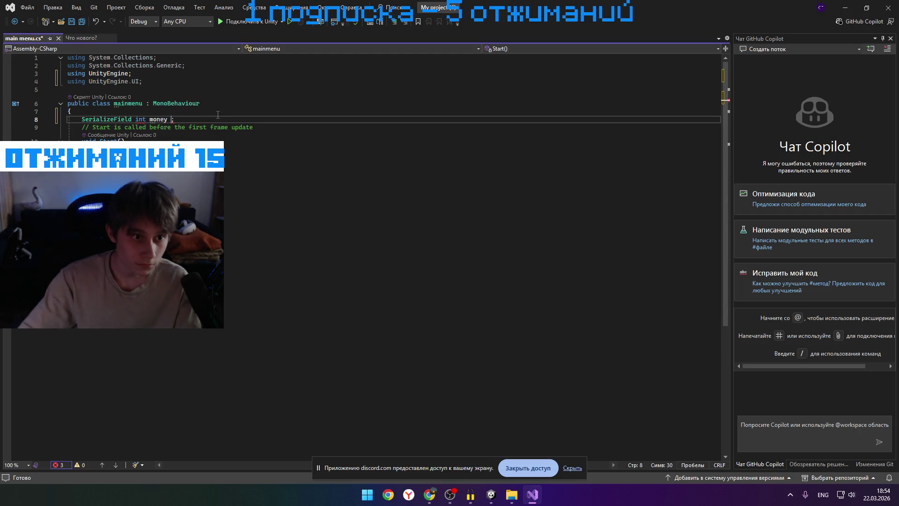
{"action": "left_click", "coordinate": [254, 121]}
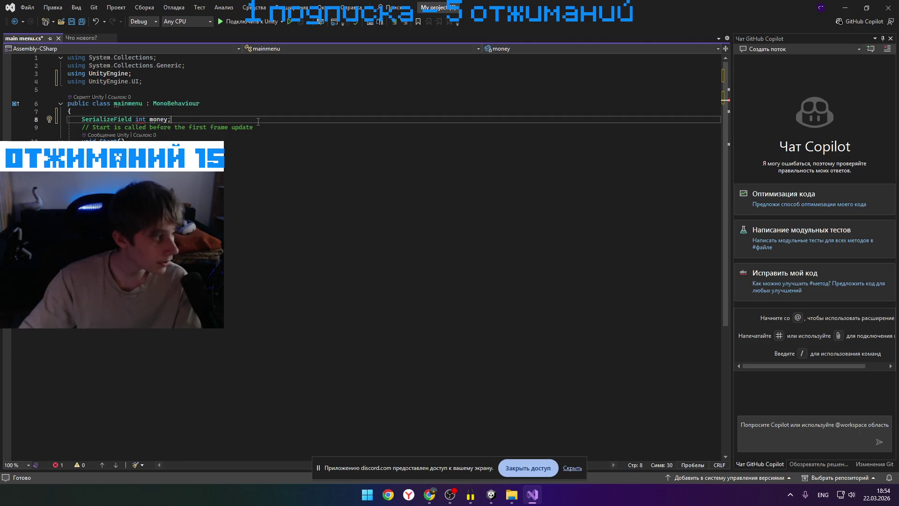
{"action": "key", "text": "Return"}
{"action": "key", "text": "Return"}
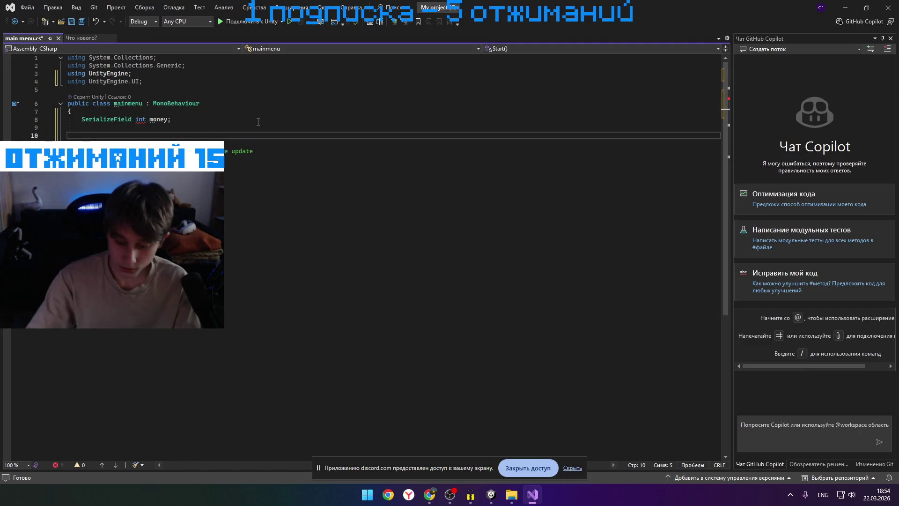
Type 'public void' on line 10, correcting the typos
{"action": "type", "text": "pu"}
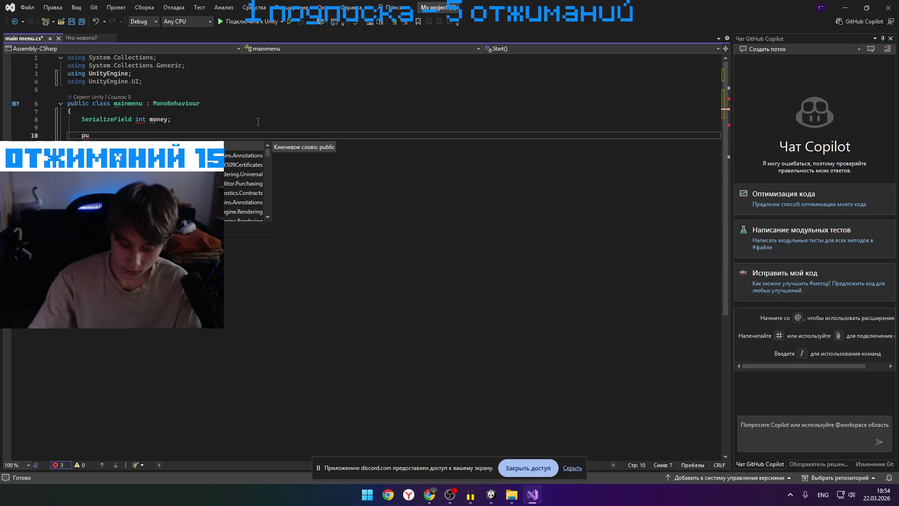
{"action": "type", "text": "blick"}
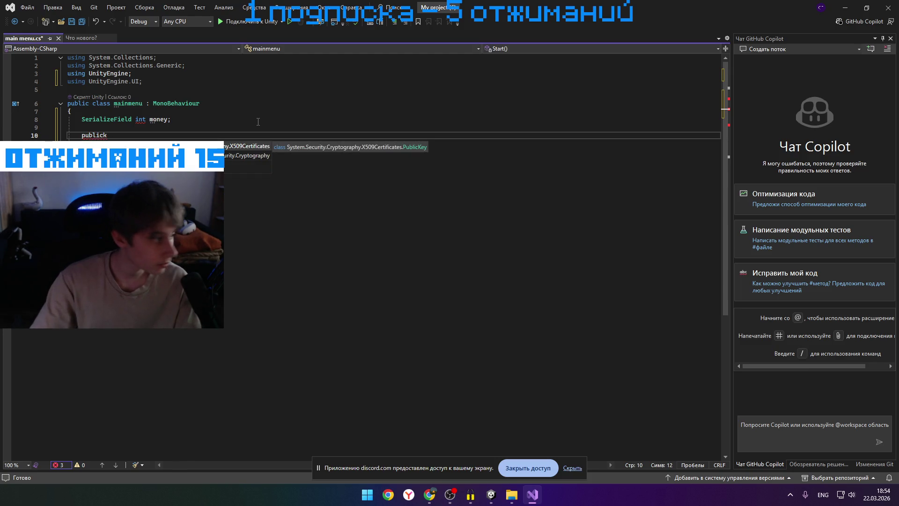
{"action": "key", "text": "BackSpace"}
{"action": "type", "text": "c"}
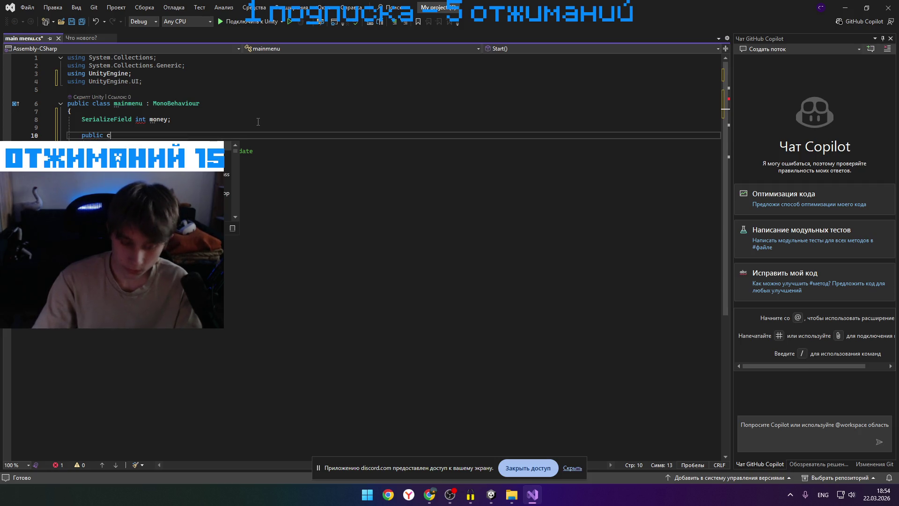
{"action": "type", "text": "v"}
{"action": "key", "text": "BackSpace"}
{"action": "type", "text": "voi"}
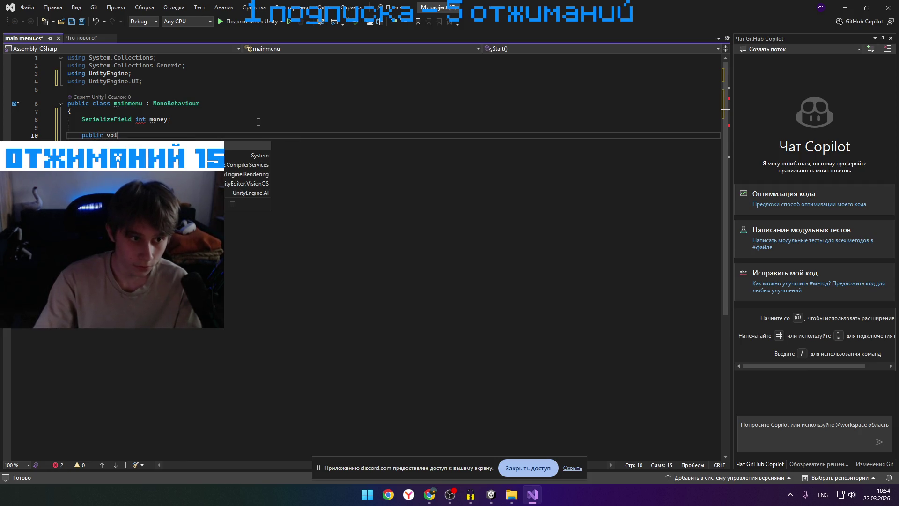
{"action": "type", "text": "d"}
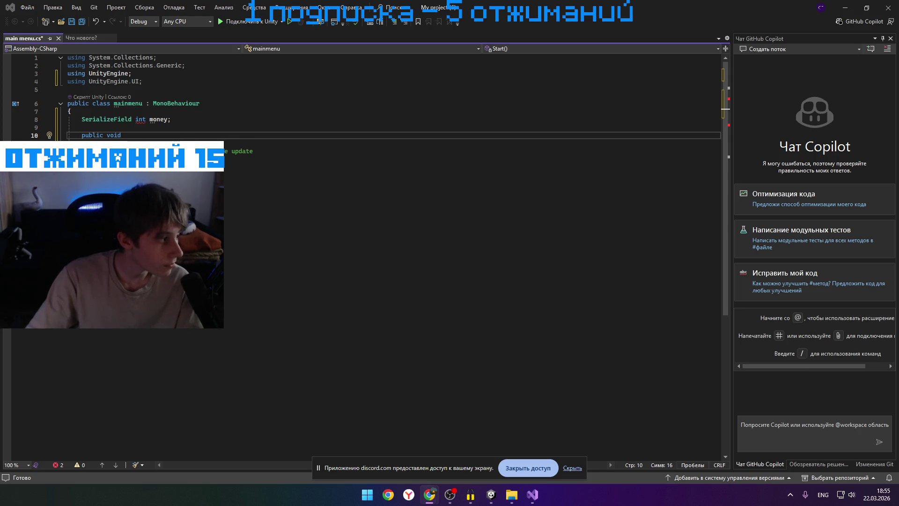
Name the method buttonclick, fixing the misspelled 'buttor click'
{"action": "left_click", "coordinate": [134, 136]}
{"action": "type", "text": "button"}
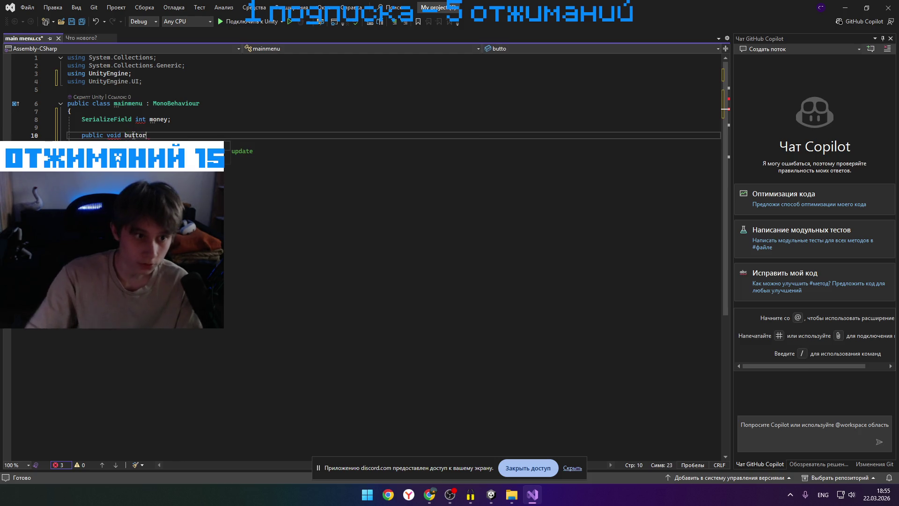
{"action": "type", "text": "r cli"}
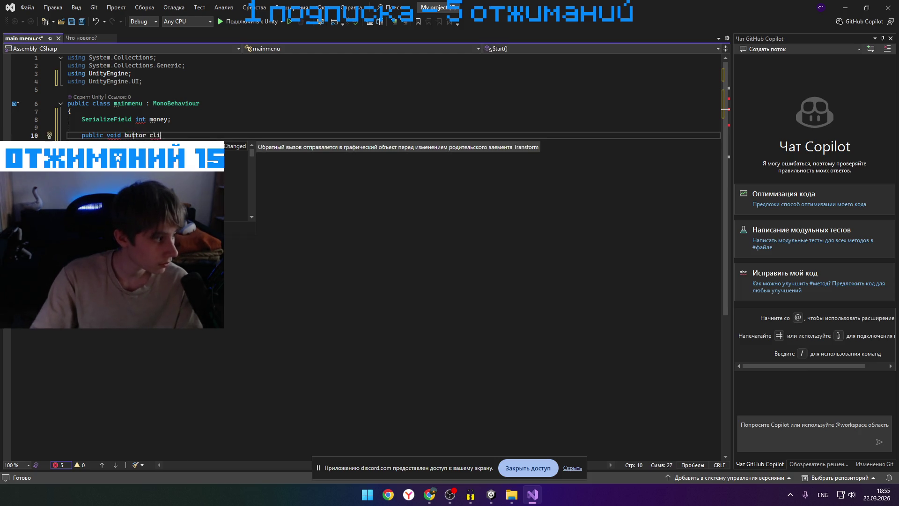
{"action": "type", "text": "ck"}
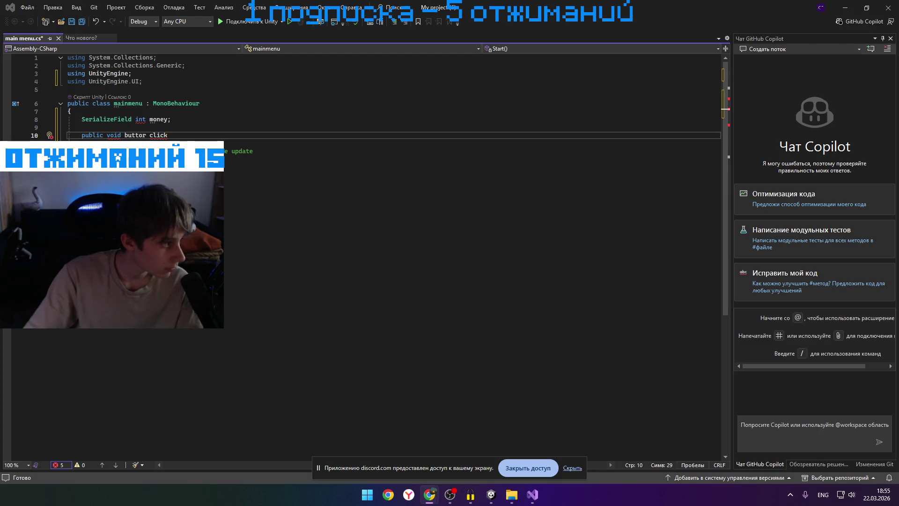
{"action": "left_click", "coordinate": [145, 136]}
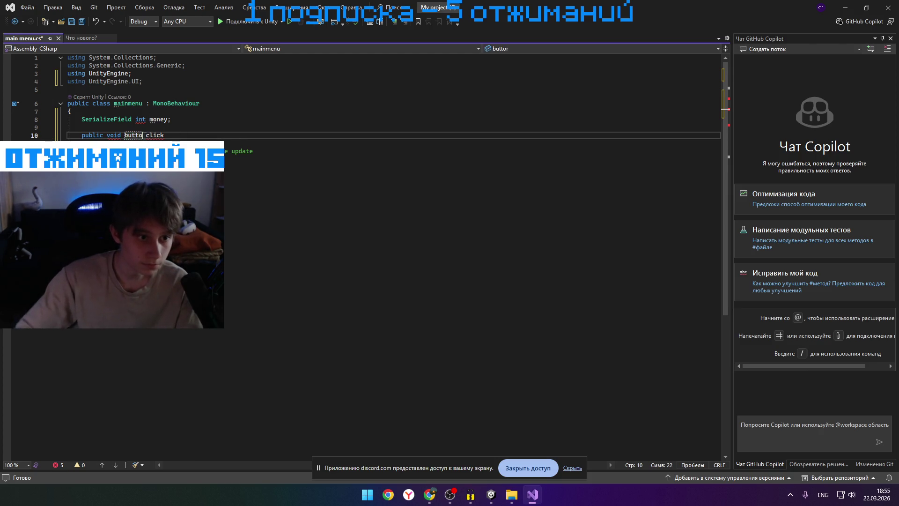
{"action": "key", "text": "BackSpace"}
{"action": "type", "text": "m"}
{"action": "key", "text": "BackSpace"}
{"action": "key", "text": "Delete"}
{"action": "type", "text": "n"}
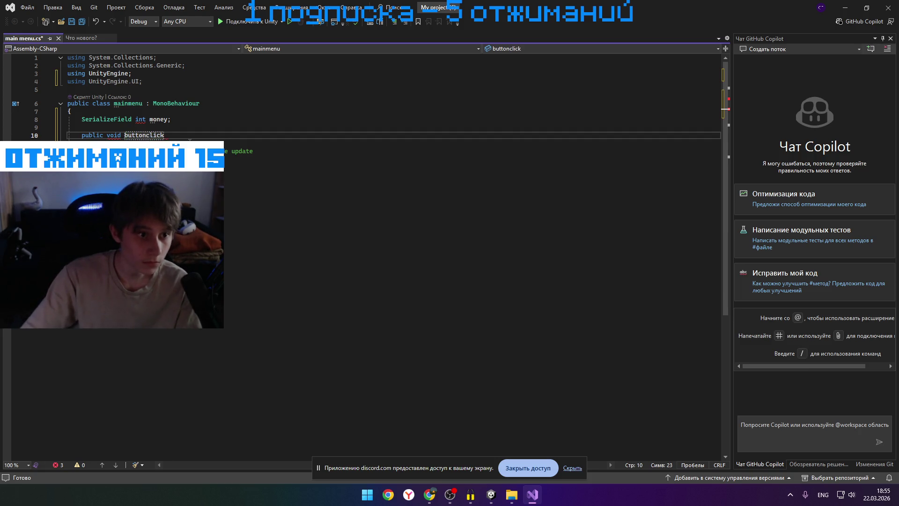
{"action": "left_click", "coordinate": [190, 138]}
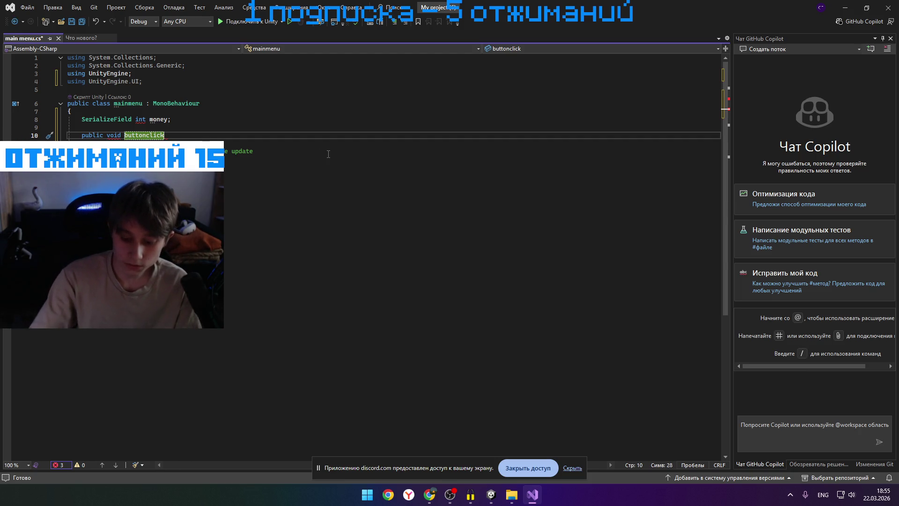
Add empty parentheses and braces, rejecting the (int money) suggestion, and expand the method body
{"action": "type", "text": "("}
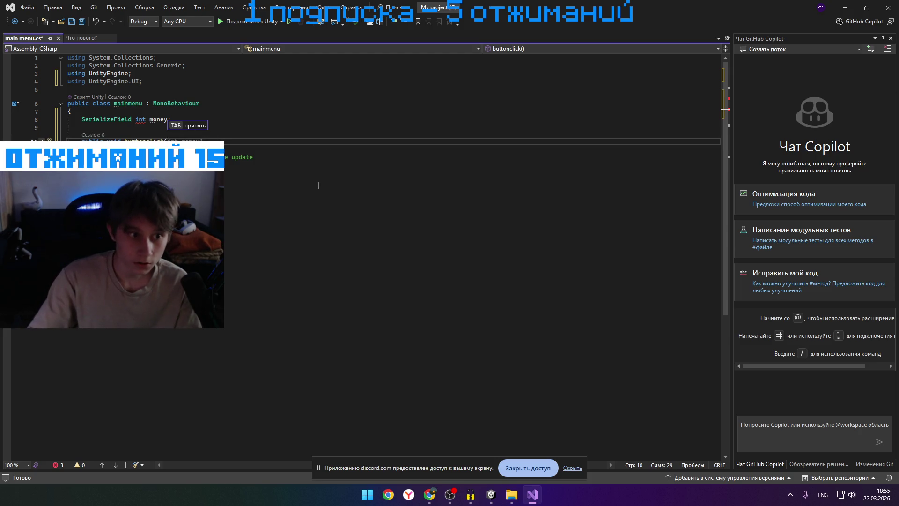
{"action": "key", "text": "ctrl+space"}
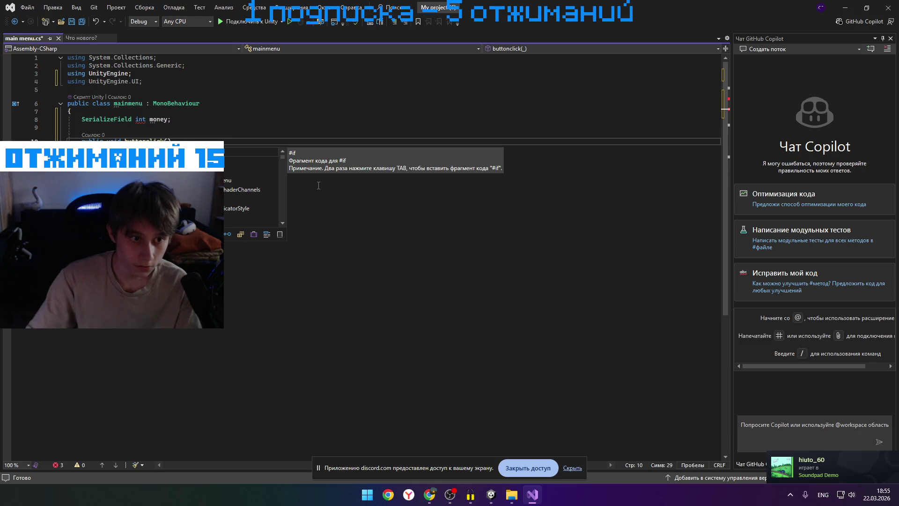
{"action": "type", "text": ")"}
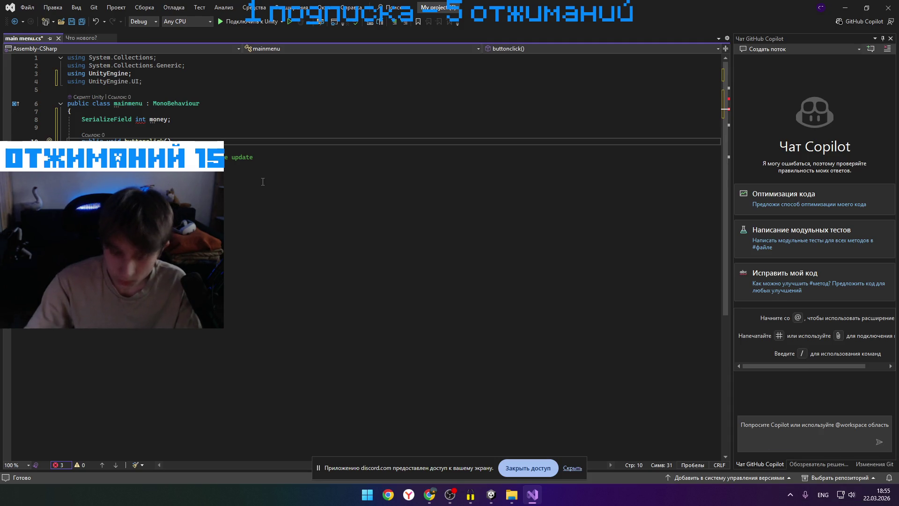
{"action": "type", "text": " {"}
{"action": "key", "text": "alt+Tab"}
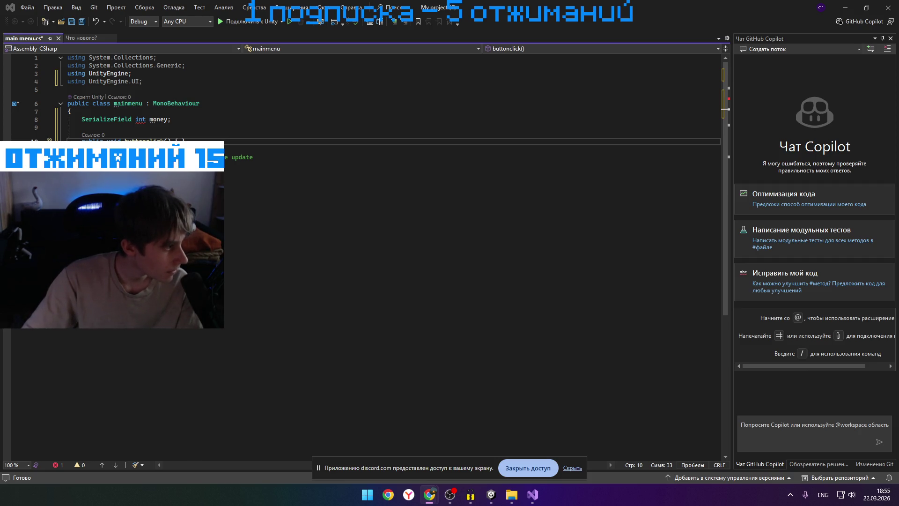
{"action": "left_click", "coordinate": [183, 139]}
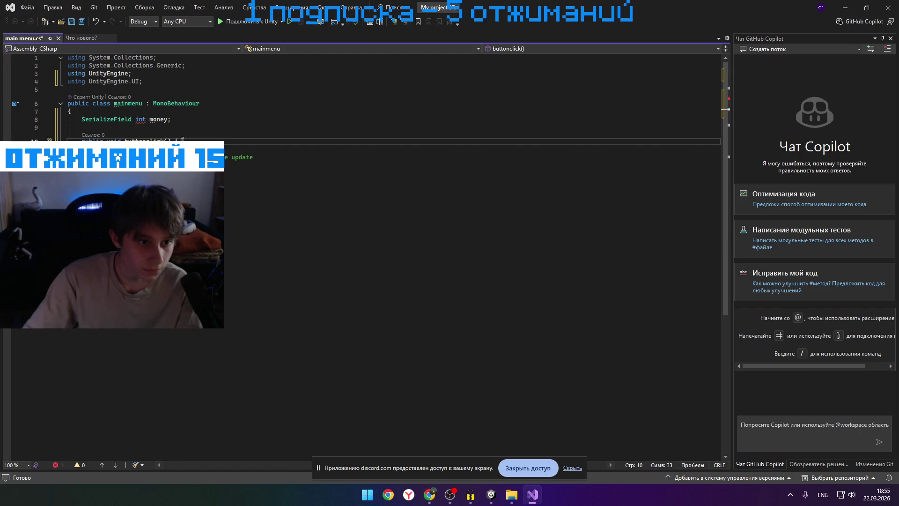
{"action": "key", "text": "alt+Tab"}
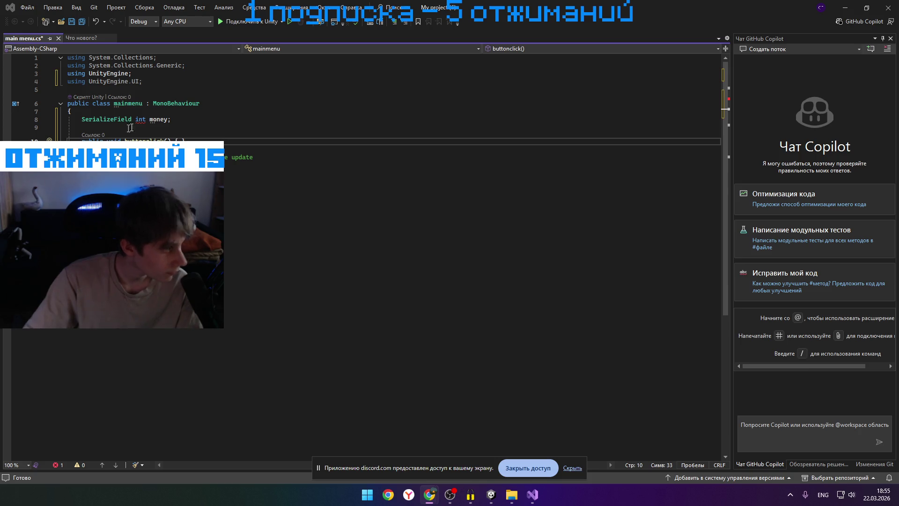
{"action": "left_click", "coordinate": [182, 139]}
{"action": "key", "text": "Return"}
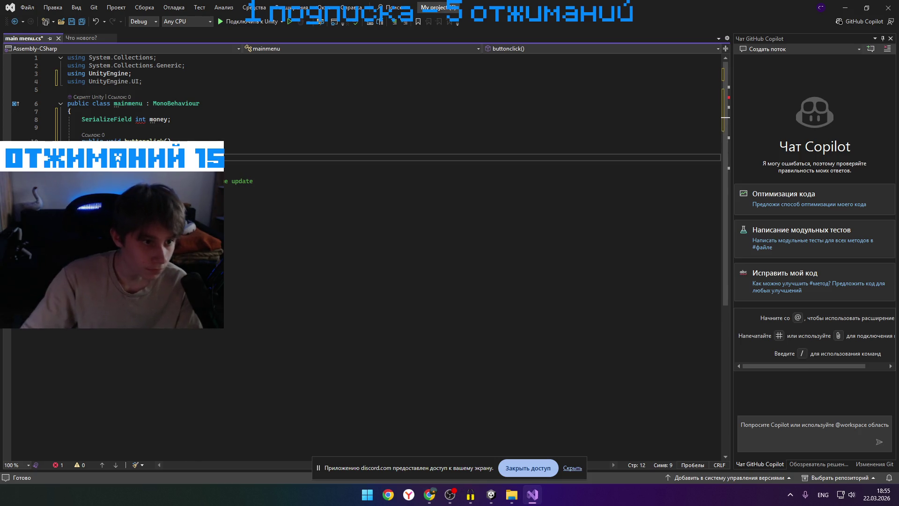
Write money++ inside buttonclick, delete the stray character causing errors, and switch to Unity
{"action": "key", "text": "alt+Tab"}
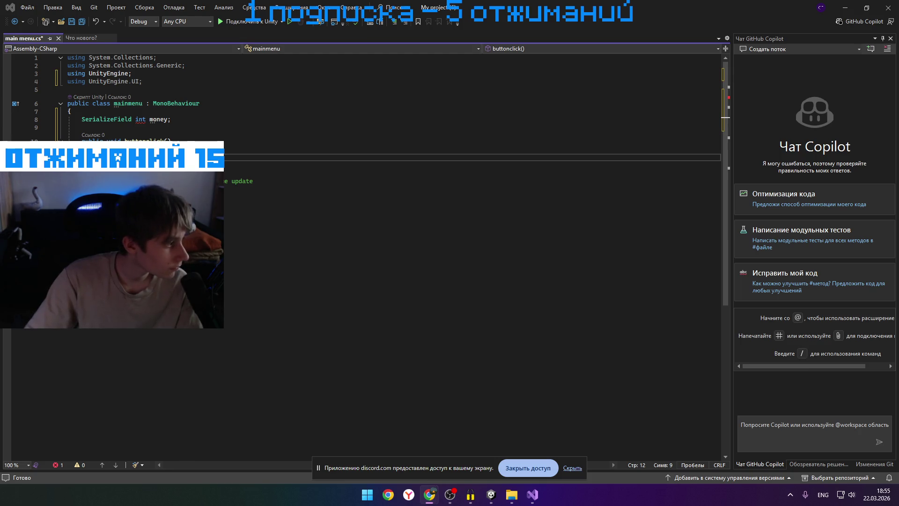
{"action": "left_click", "coordinate": [68, 156]}
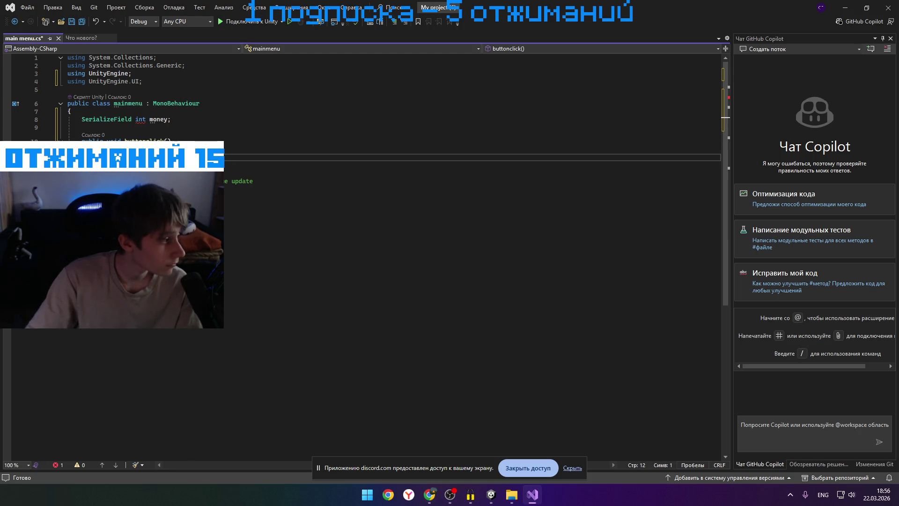
{"action": "type", "text": "mone"}
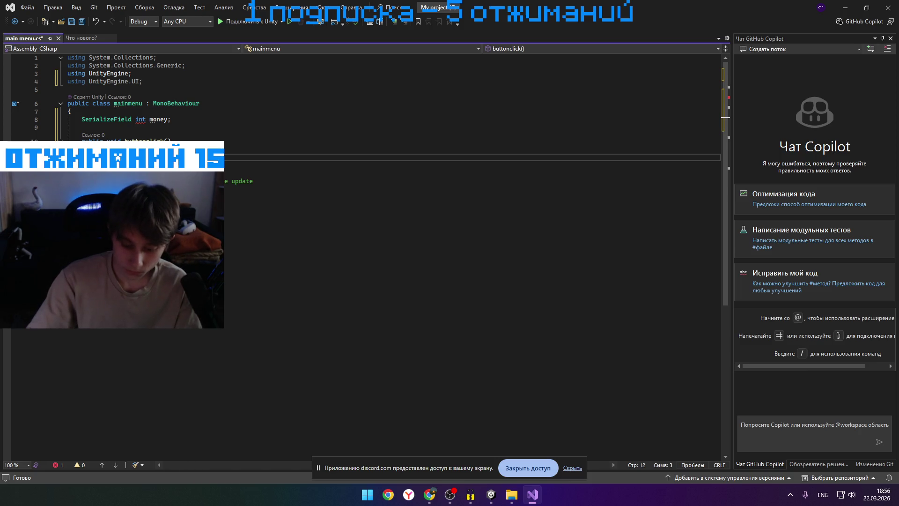
{"action": "type", "text": "y"}
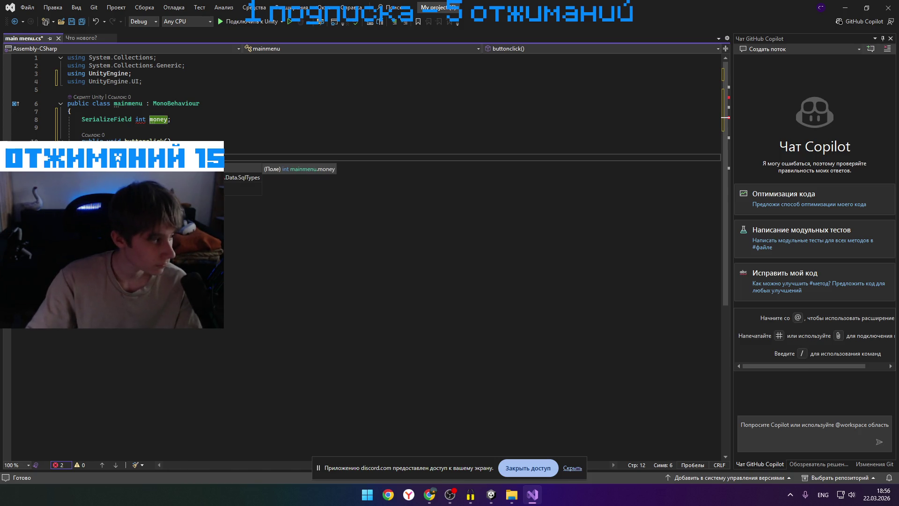
{"action": "type", "text": "++"}
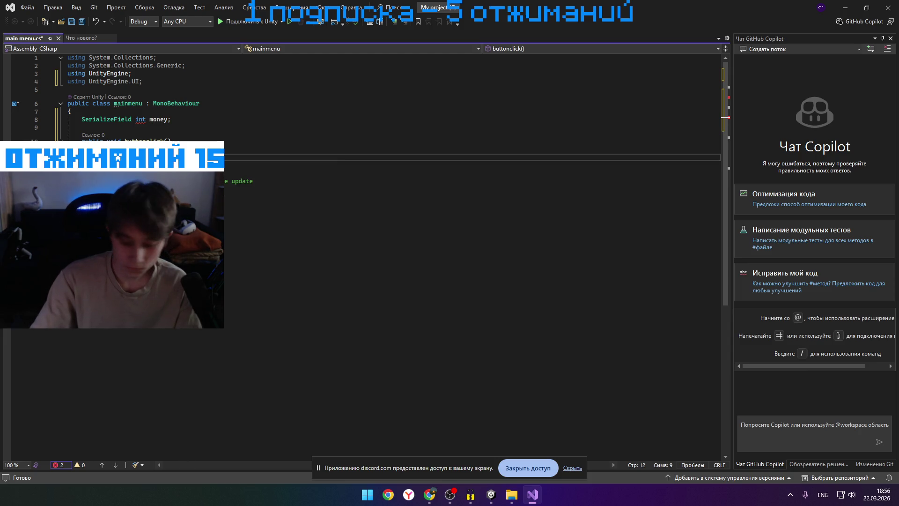
{"action": "left_click", "coordinate": [164, 156]}
{"action": "left_click", "coordinate": [100, 157]}
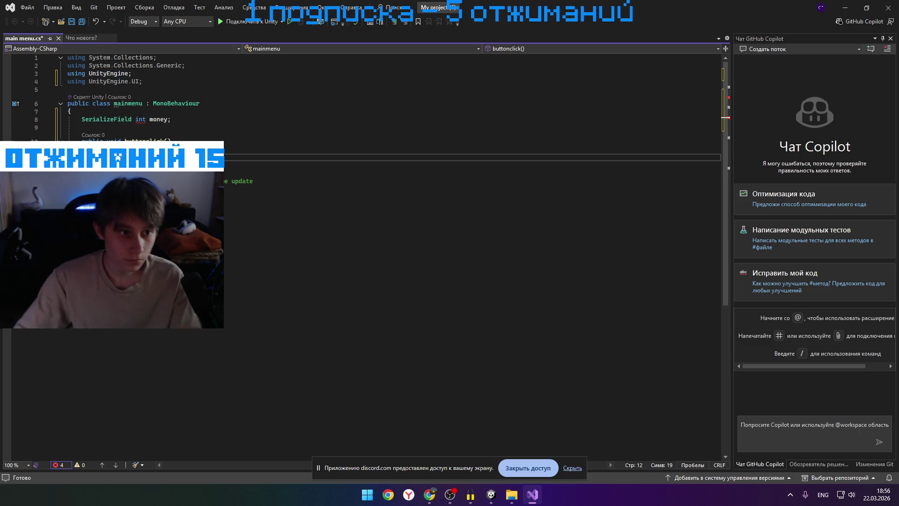
{"action": "key", "text": "BackSpace"}
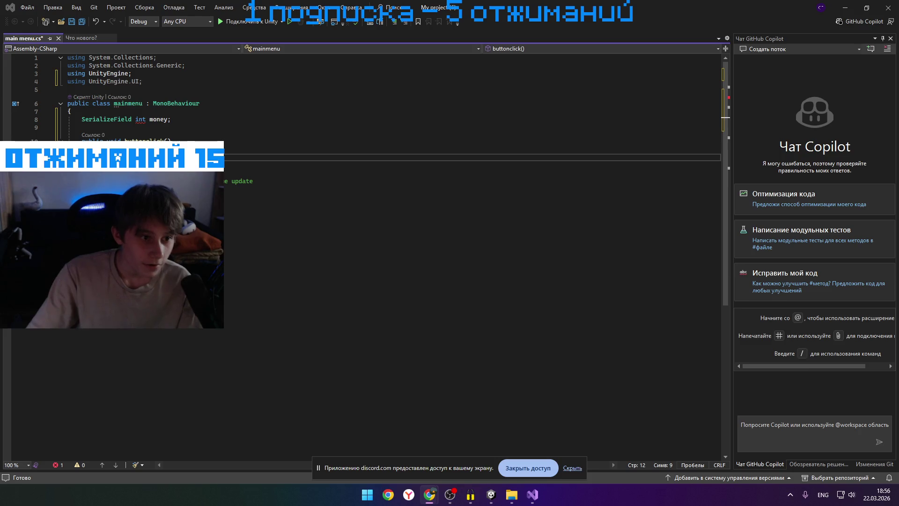
{"action": "left_click", "coordinate": [67, 157]}
{"action": "left_click", "coordinate": [103, 157]}
{"action": "left_click", "coordinate": [96, 157]}
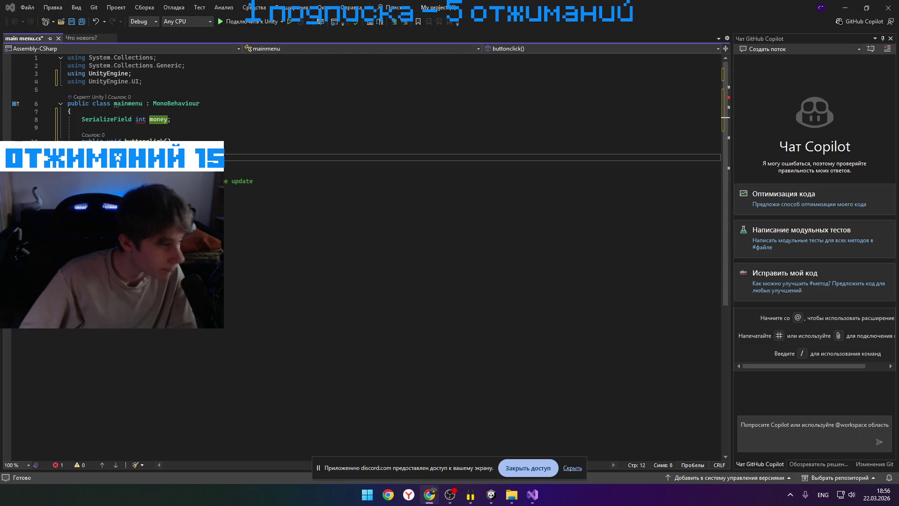
{"action": "left_click", "coordinate": [491, 494]}
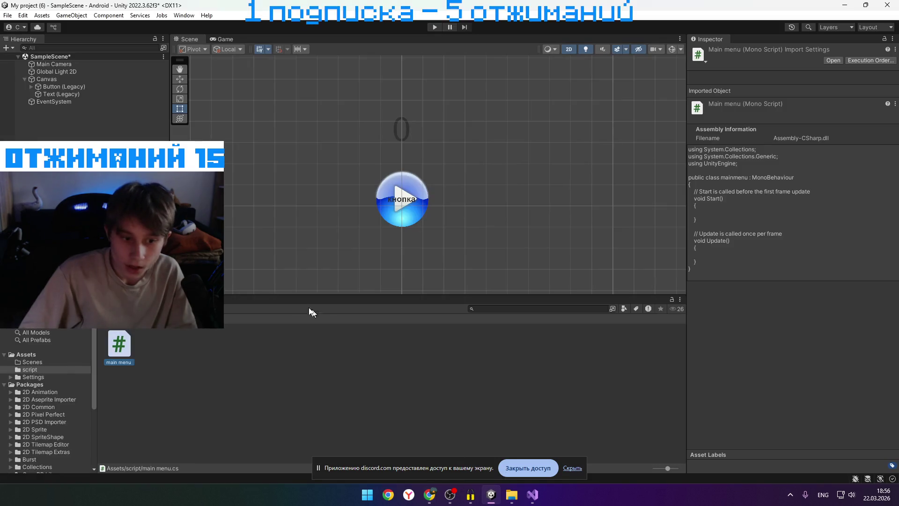
In Unity, drag the main menu script onto Main Camera, then select Button (Legacy)
{"action": "left_click", "coordinate": [533, 496]}
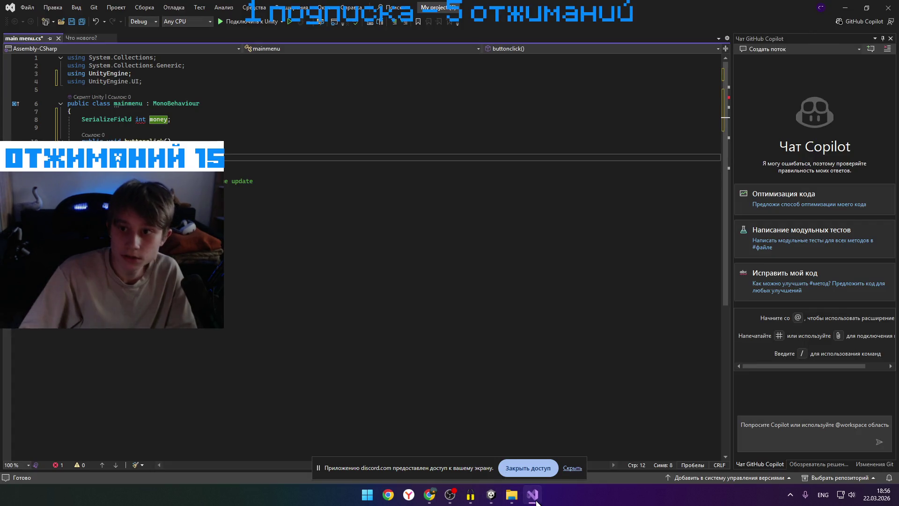
{"action": "left_click", "coordinate": [534, 496]}
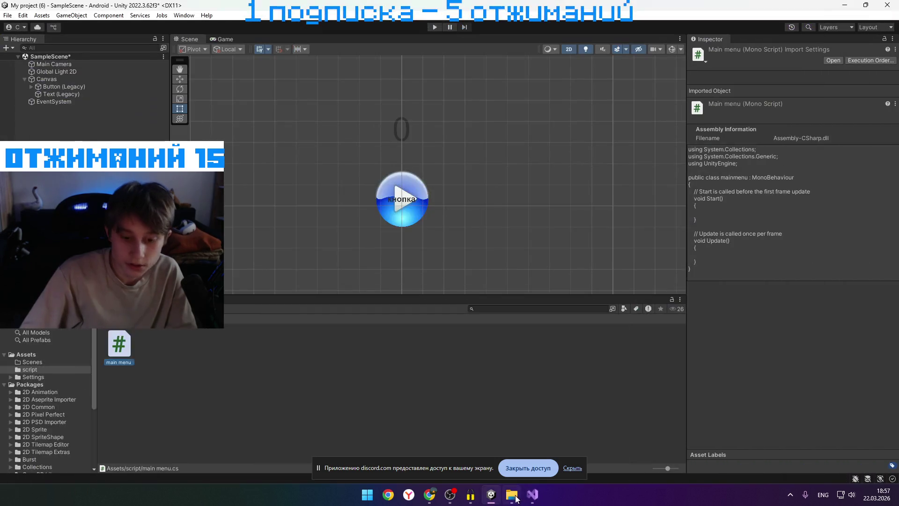
{"action": "mouse_move", "coordinate": [119, 346]}
{"action": "left_mouse_down"}
{"action": "mouse_move", "coordinate": [69, 69]}
{"action": "mouse_move", "coordinate": [70, 78]}
{"action": "mouse_move", "coordinate": [243, 64]}
{"action": "mouse_move", "coordinate": [122, 61]}
{"action": "left_mouse_up"}
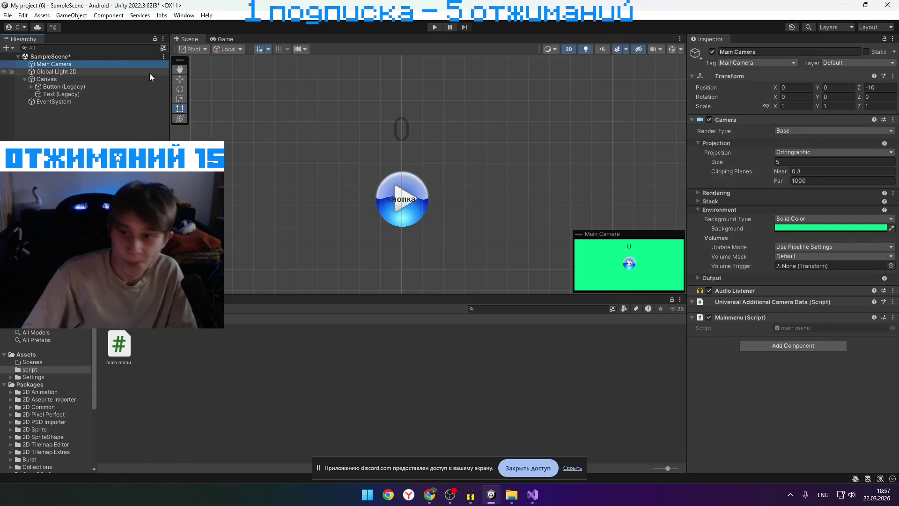
{"action": "key", "text": "alt+Tab"}
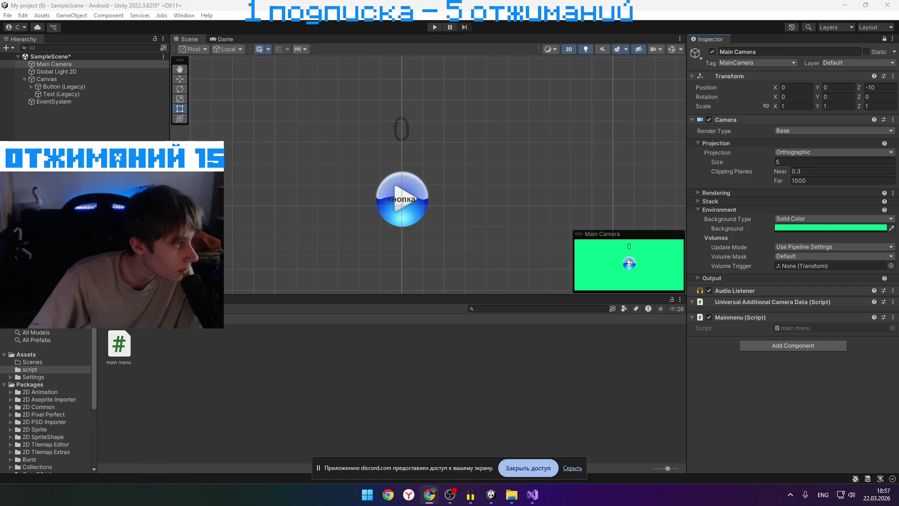
{"action": "key", "text": "alt+Tab"}
{"action": "key", "text": "alt+Tab"}
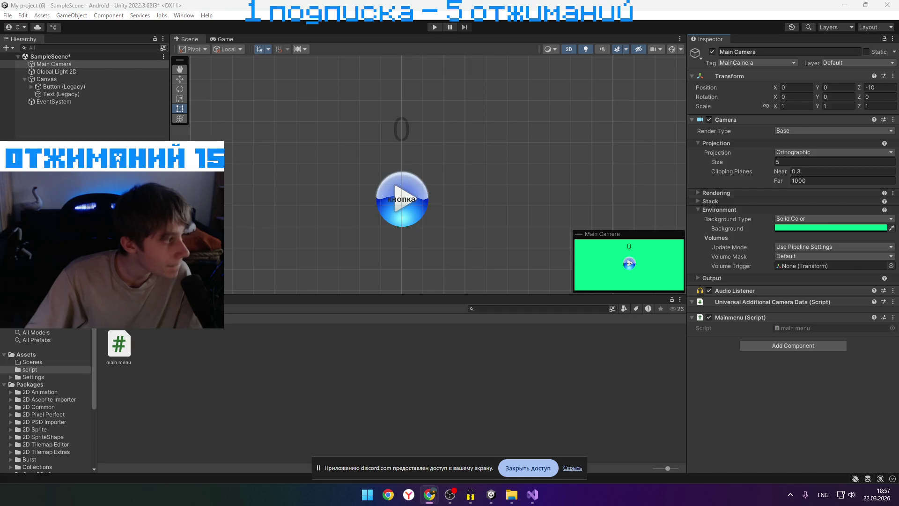
{"action": "left_click", "coordinate": [83, 90]}
Search Add Component for 'event' and add an Event Trigger to Button (Legacy)
{"action": "key", "text": "alt+Tab"}
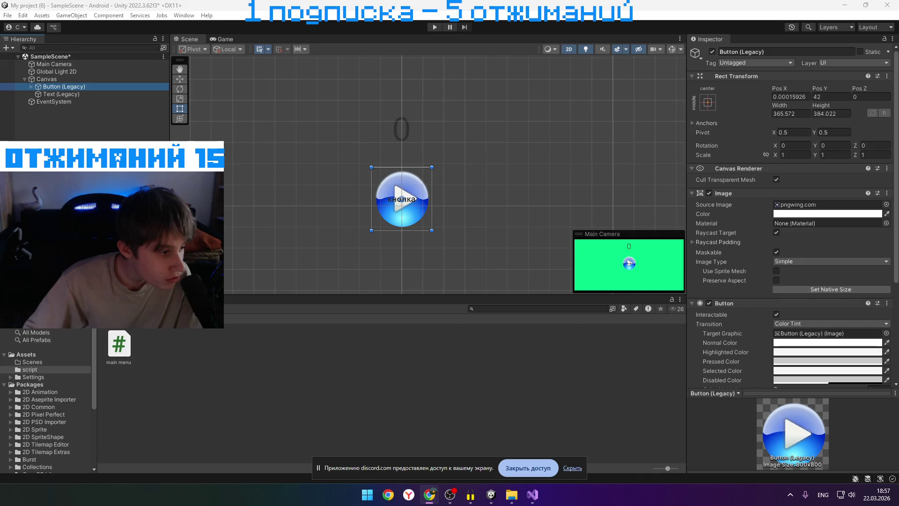
{"action": "scroll", "coordinate": [840, 299], "scroll_direction": "down", "scroll_amount": 5}
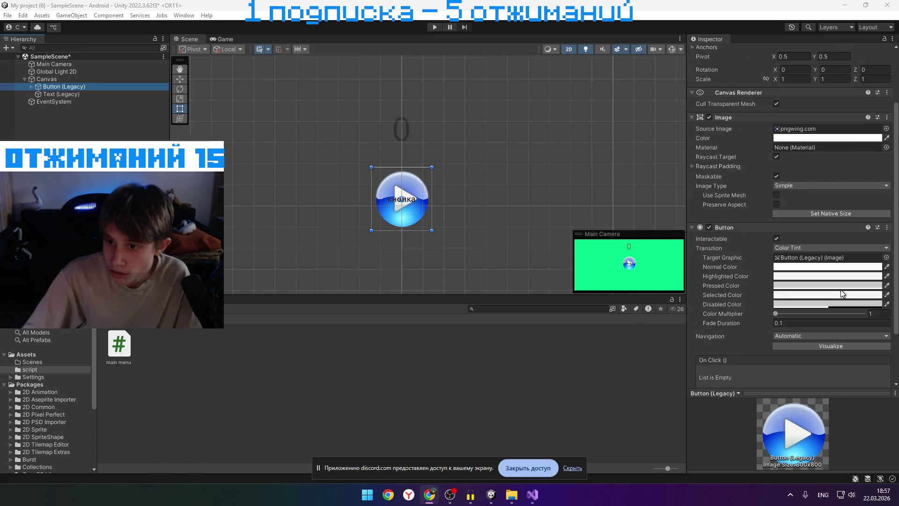
{"action": "left_click", "coordinate": [808, 375]}
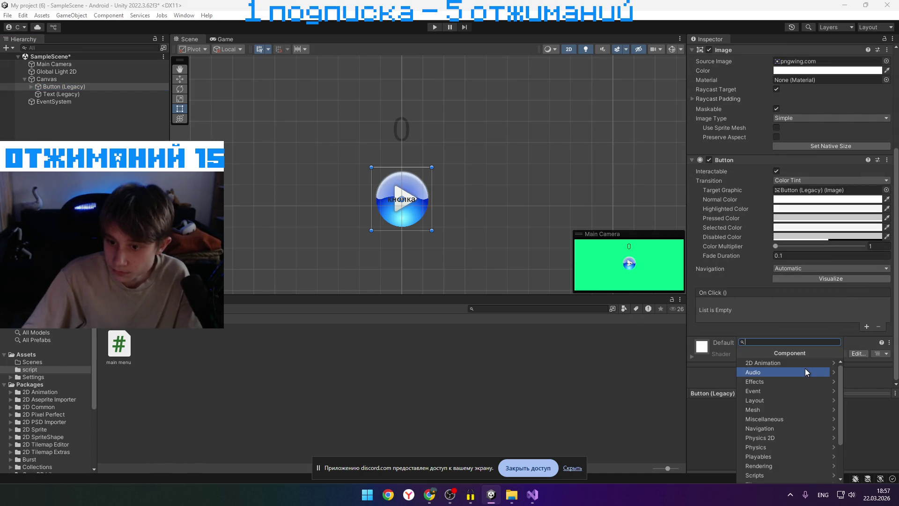
{"action": "scroll", "coordinate": [794, 451], "scroll_direction": "down", "scroll_amount": 2}
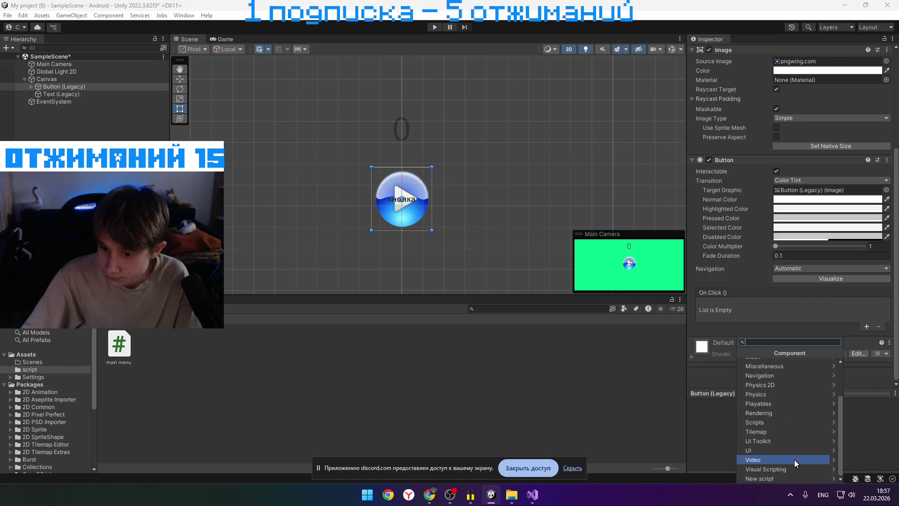
{"action": "scroll", "coordinate": [795, 419], "scroll_direction": "up", "scroll_amount": 3}
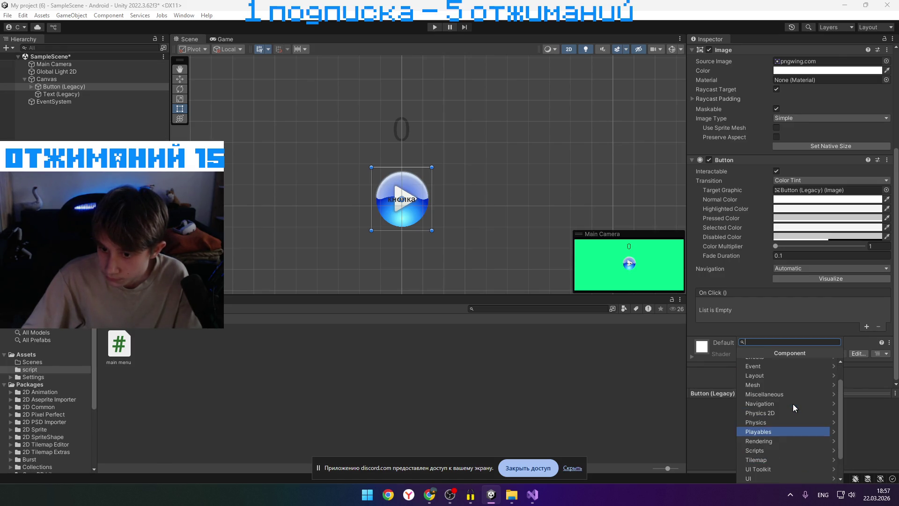
{"action": "key", "text": "Escape"}
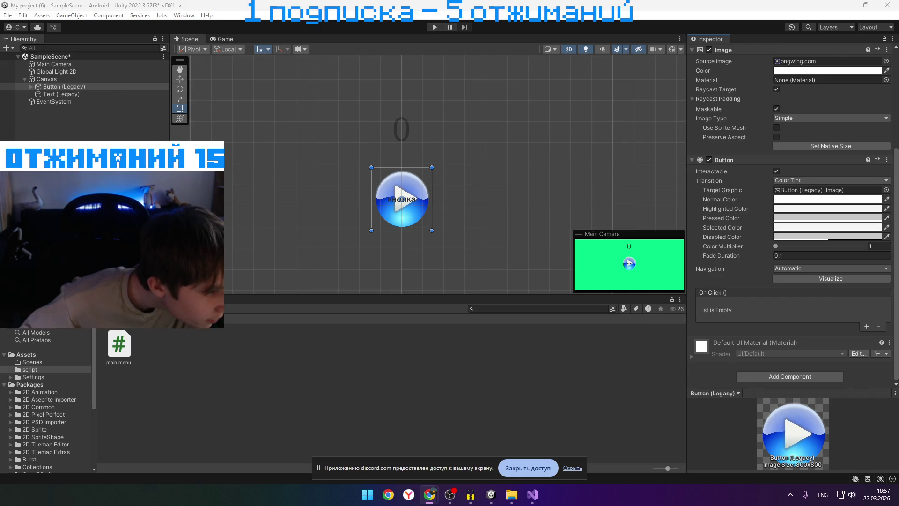
{"action": "left_click", "coordinate": [796, 373]}
{"action": "type", "text": "eve"}
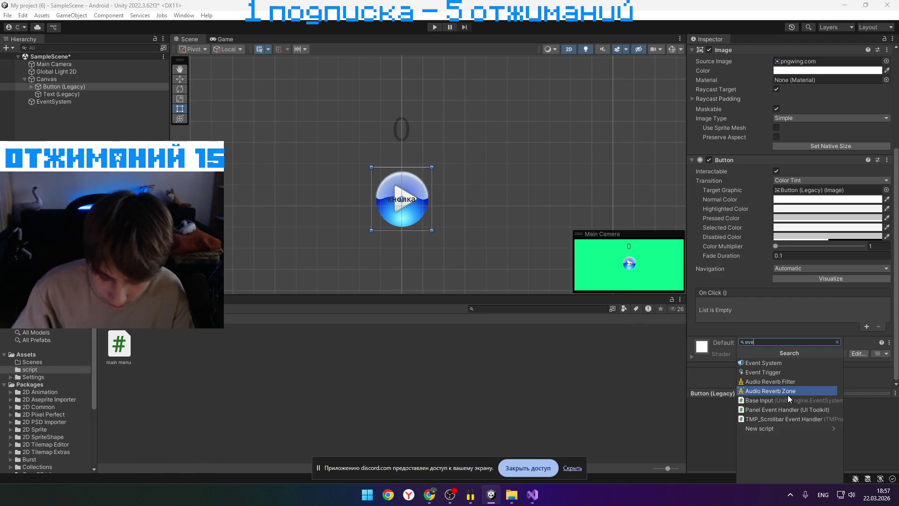
{"action": "type", "text": "nt"}
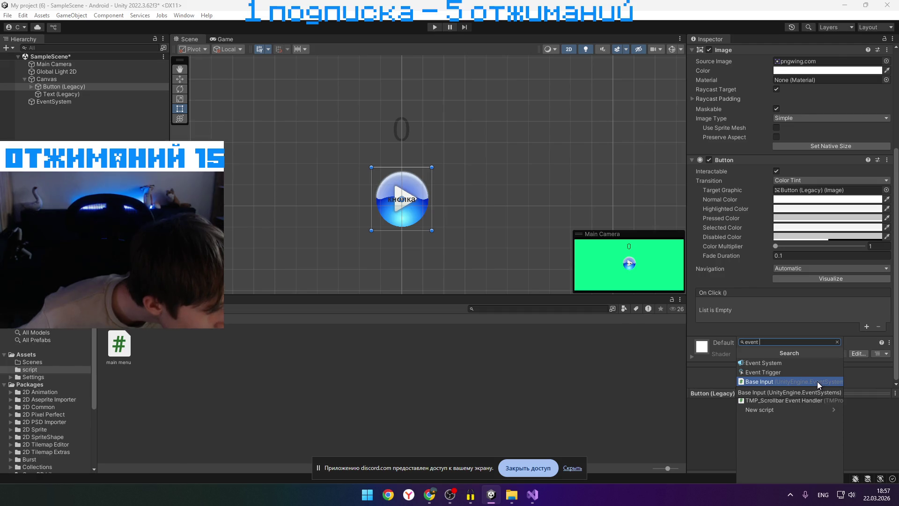
{"action": "key", "text": "Escape"}
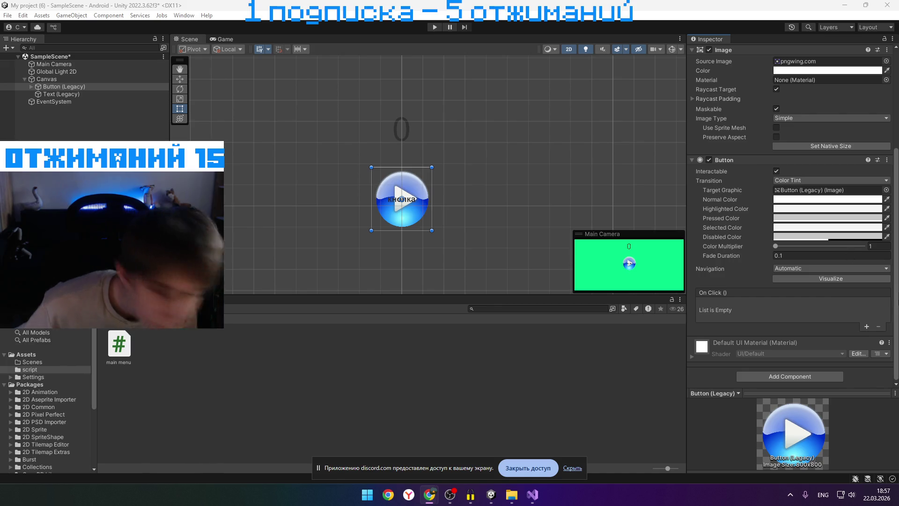
{"action": "left_click", "coordinate": [787, 378]}
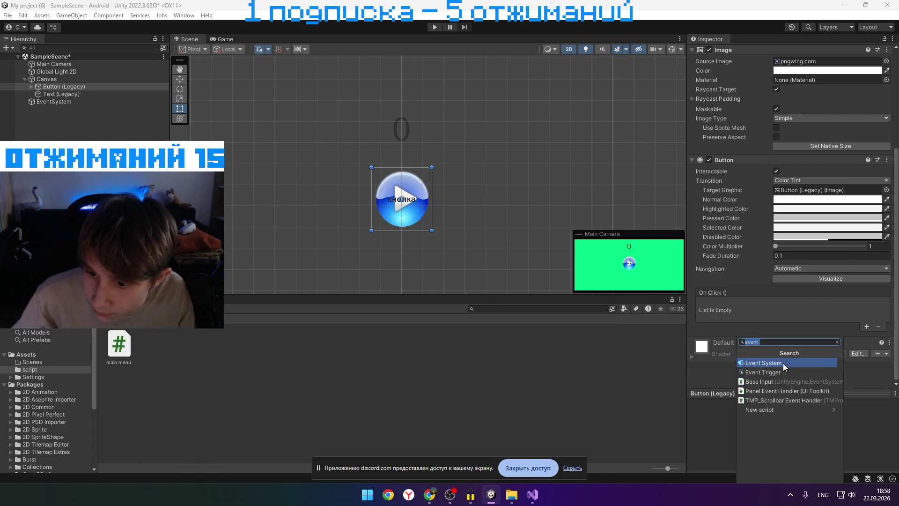
{"action": "left_click", "coordinate": [774, 373]}
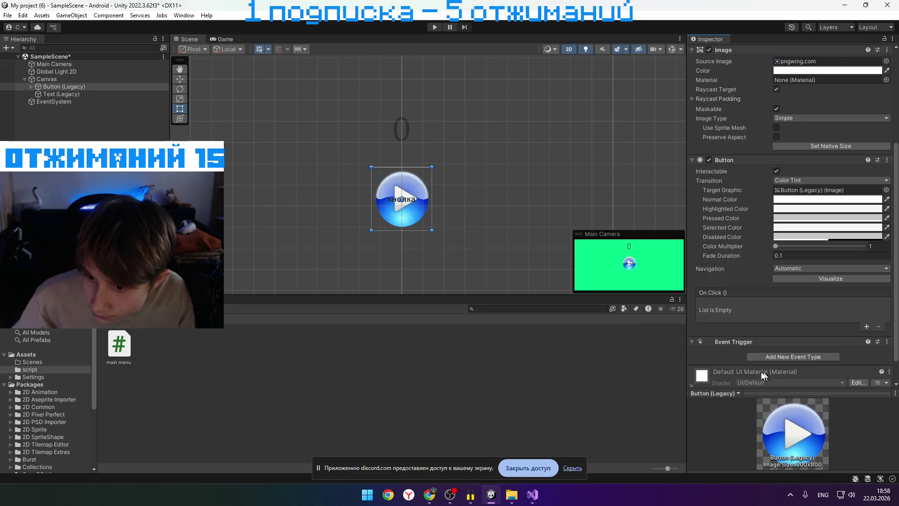
Bring up File Explorer showing the ВИДЕО folder on drive D in front of Unity
{"action": "key", "text": "alt+Tab"}
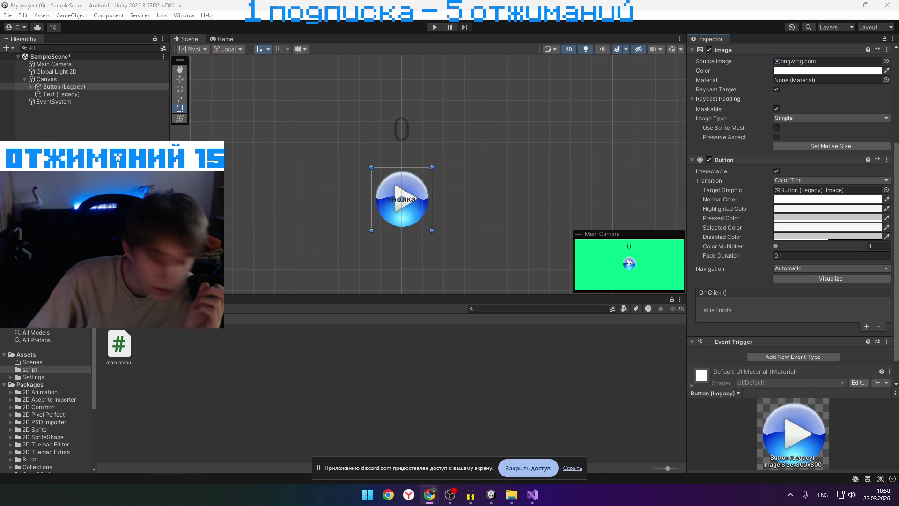
{"action": "scroll", "coordinate": [791, 234], "scroll_direction": "down", "scroll_amount": 2}
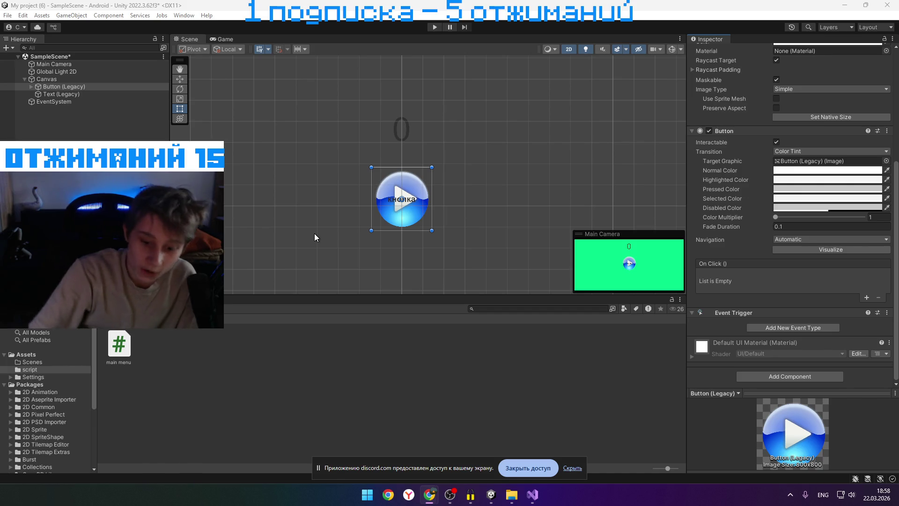
{"action": "left_click", "coordinate": [510, 494]}
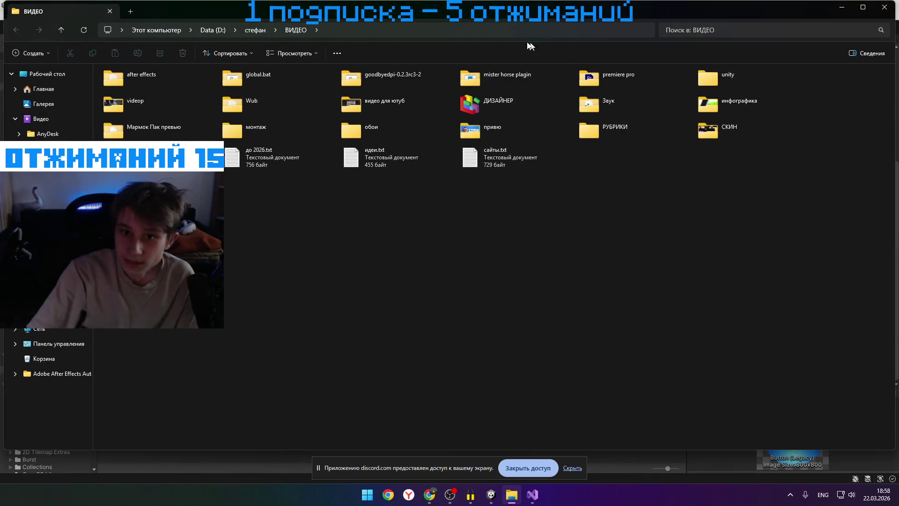
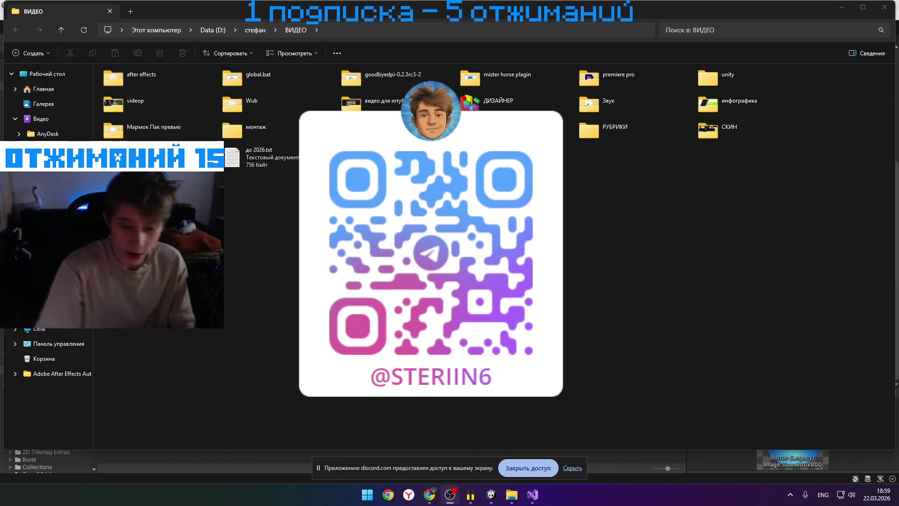
Launch Telegram from Start search and view the 7в group's timetable photo full-screen
{"action": "key", "text": "super"}
{"action": "type", "text": "telegram"}
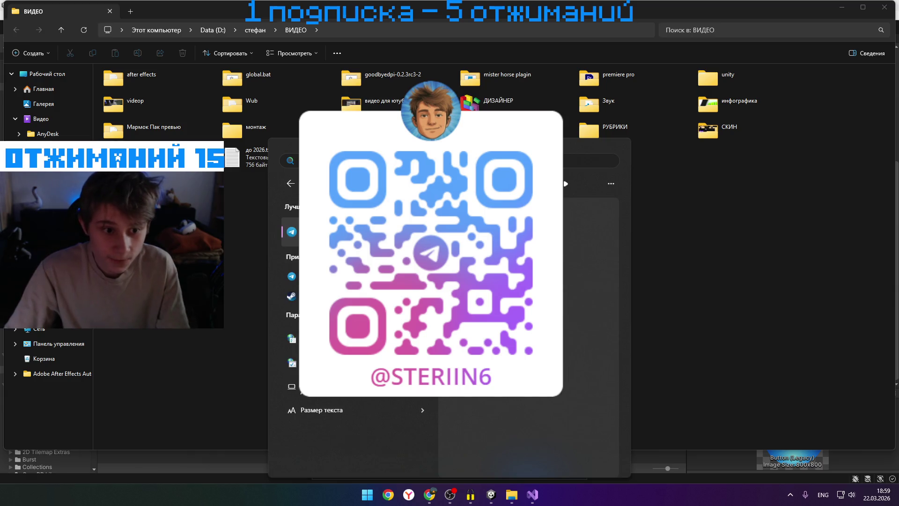
{"action": "key", "text": "Return"}
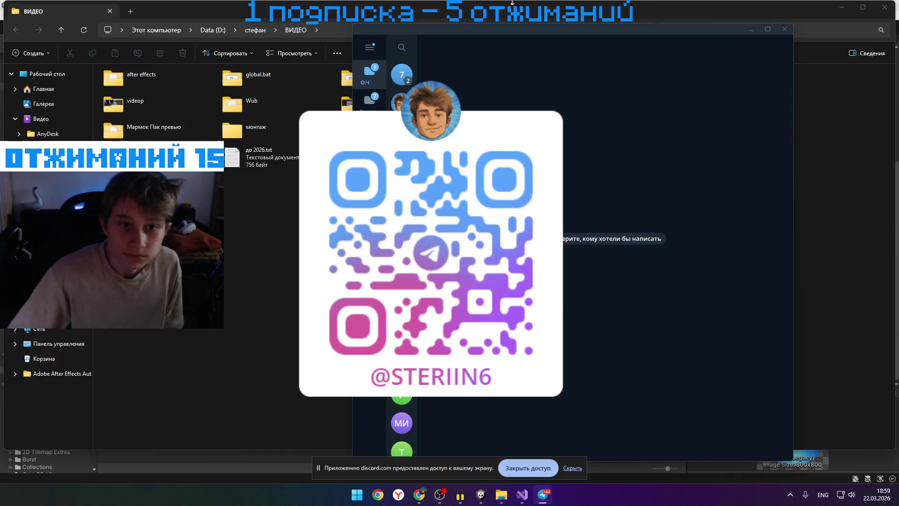
{"action": "left_click", "coordinate": [402, 74]}
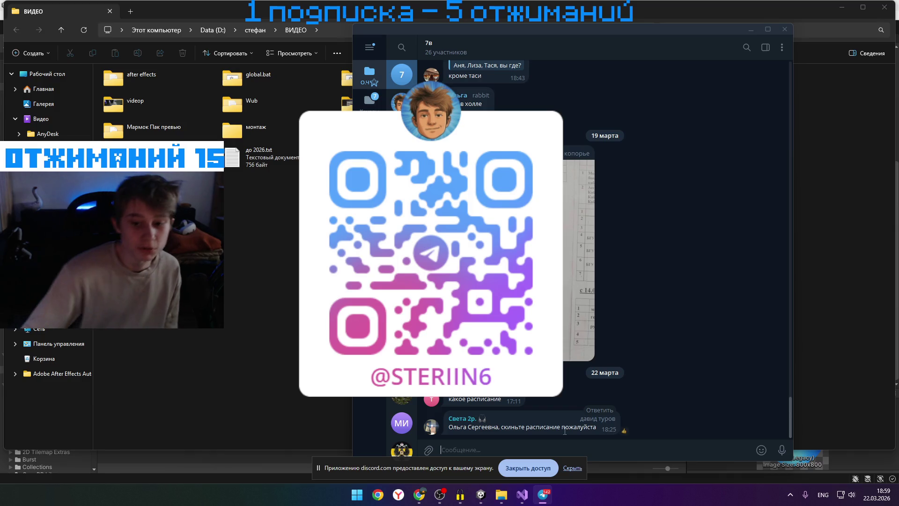
{"action": "left_click", "coordinate": [591, 314]}
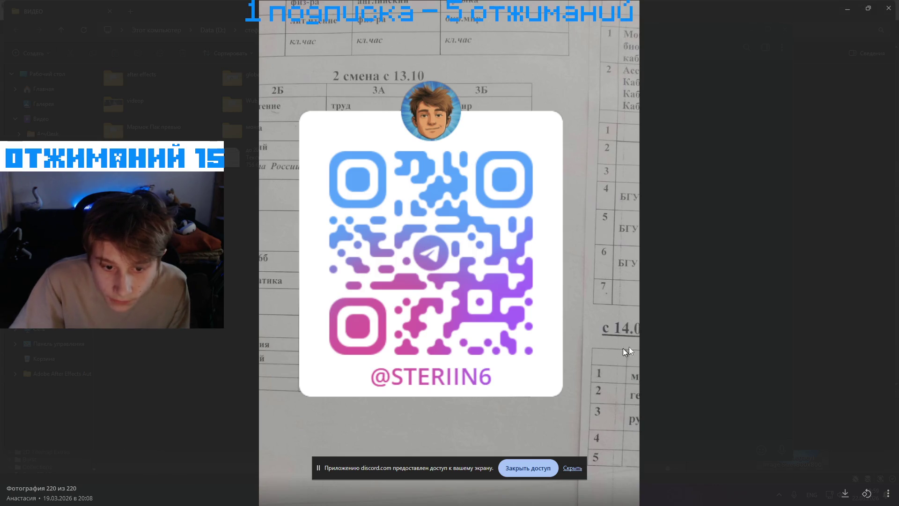
{"action": "left_click", "coordinate": [682, 343]}
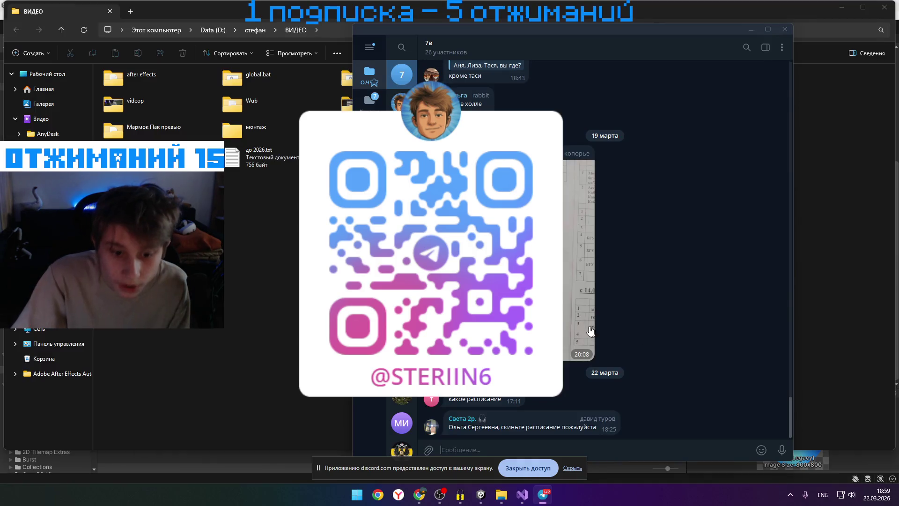
Switch to the second chat folder and open the Монтаж ST channel
{"action": "left_click", "coordinate": [368, 100]}
{"action": "left_click", "coordinate": [401, 188]}
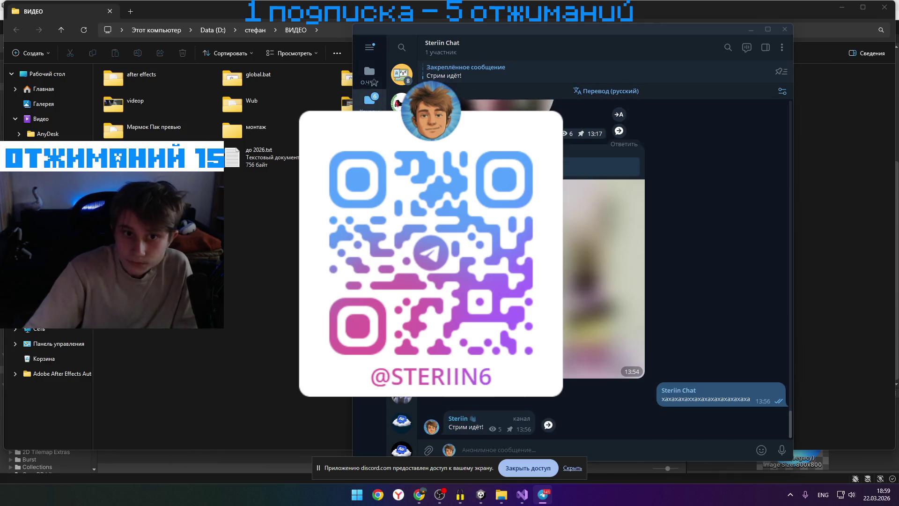
{"action": "left_click", "coordinate": [401, 141]}
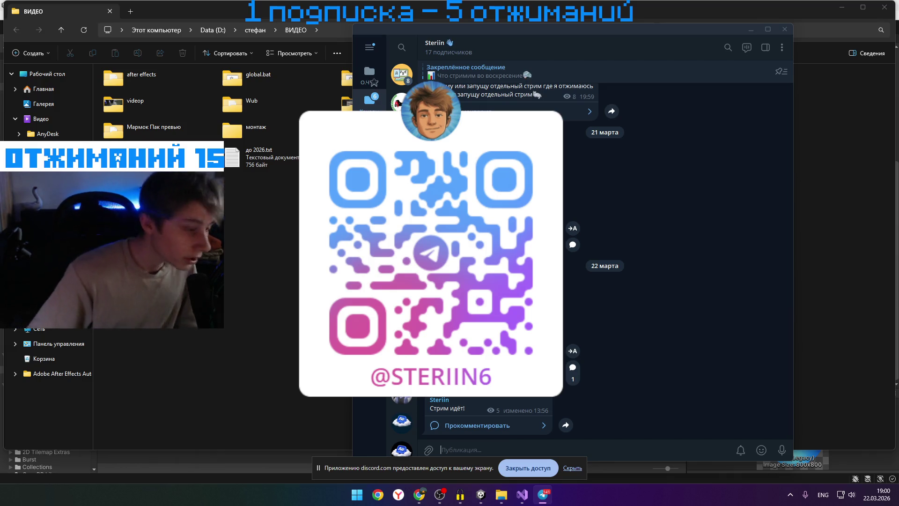
{"action": "scroll", "coordinate": [502, 397], "scroll_direction": "up", "scroll_amount": 3}
{"action": "scroll", "coordinate": [501, 397], "scroll_direction": "down", "scroll_amount": 3}
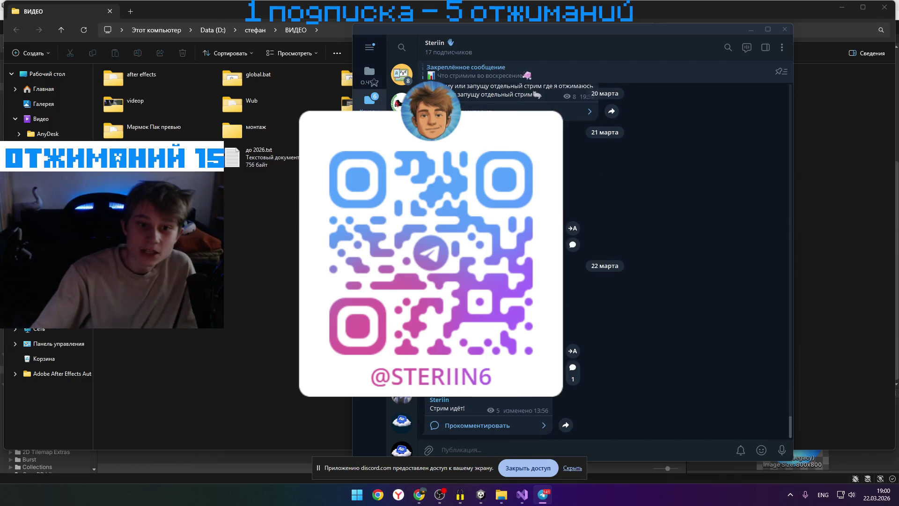
{"action": "scroll", "coordinate": [401, 258], "scroll_direction": "down", "scroll_amount": 3}
{"action": "left_click", "coordinate": [401, 257]}
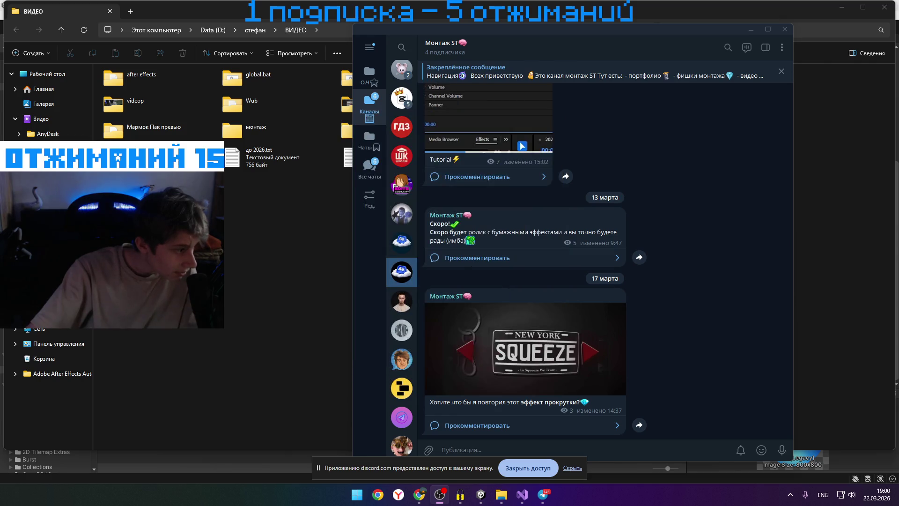
Scroll up the Монтаж ST feed, then maximize and restore the Telegram window
{"action": "left_click", "coordinate": [740, 221]}
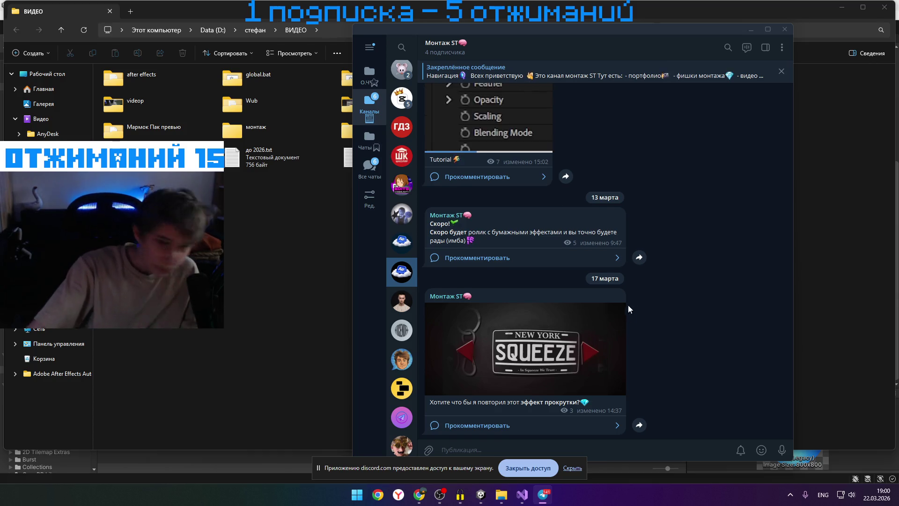
{"action": "scroll", "coordinate": [646, 285], "scroll_direction": "up", "scroll_amount": 2}
{"action": "scroll", "coordinate": [647, 281], "scroll_direction": "up", "scroll_amount": 4}
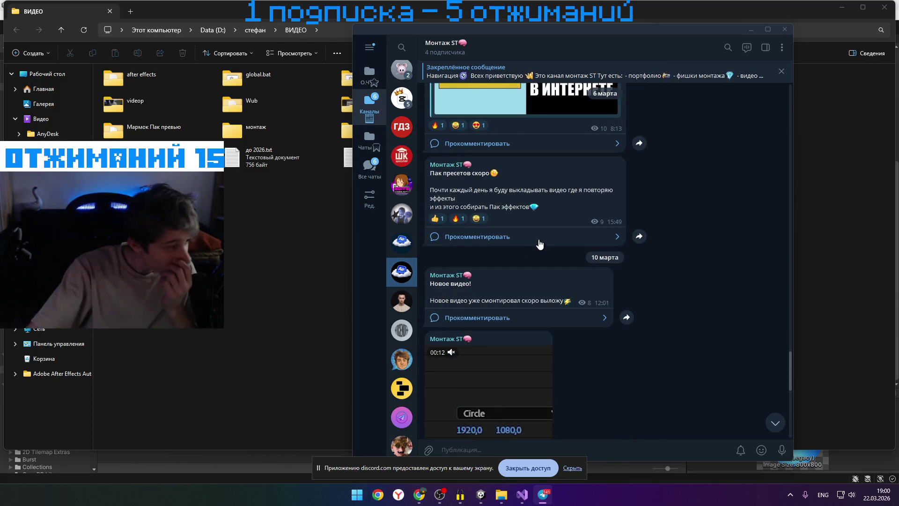
{"action": "scroll", "coordinate": [543, 252], "scroll_direction": "up", "scroll_amount": 6}
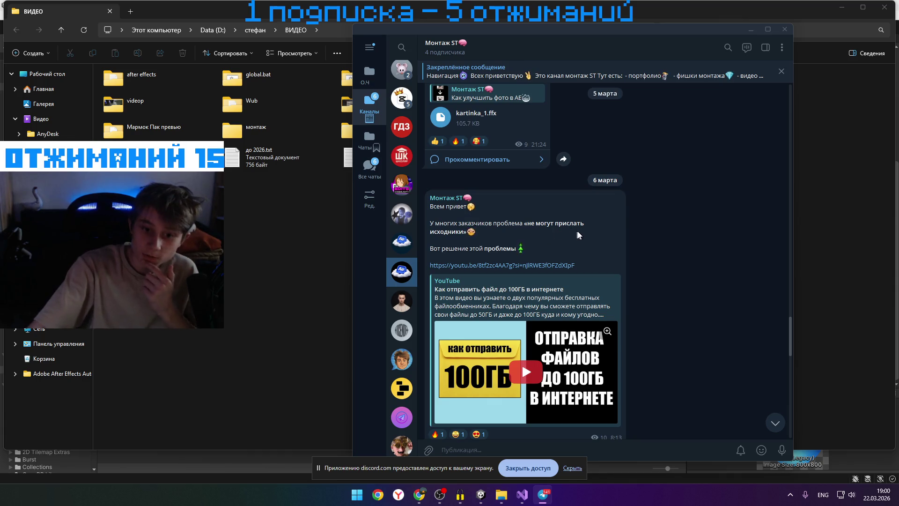
{"action": "left_click", "coordinate": [768, 29]}
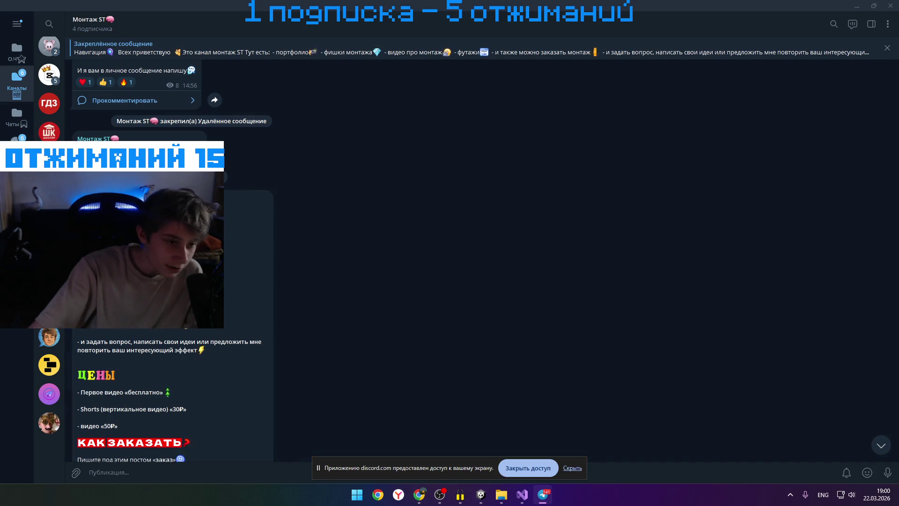
{"action": "mouse_move", "coordinate": [330, 10]}
{"action": "left_mouse_down"}
{"action": "mouse_move", "coordinate": [529, 52]}
{"action": "mouse_move", "coordinate": [417, 52]}
{"action": "left_mouse_up"}
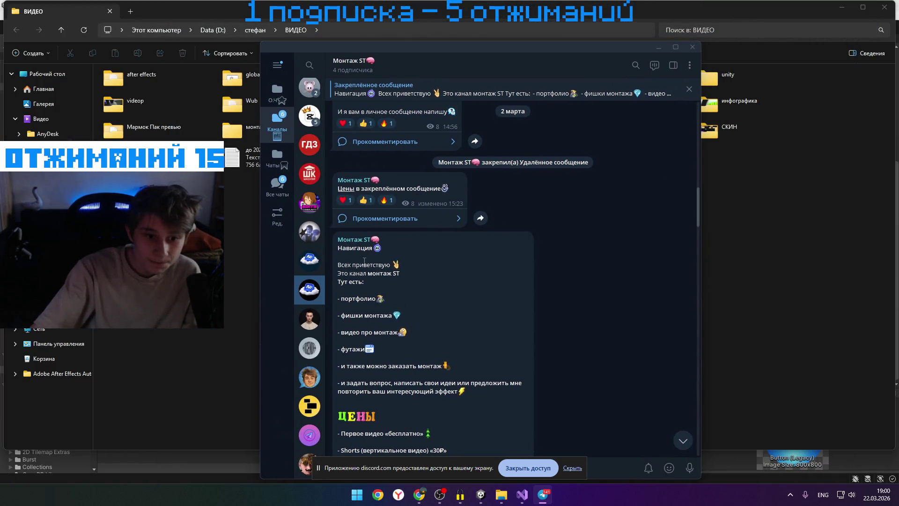
Highlight lines of the pinned Навигация post with ЦЕНЫ and КАК ЗАКАЗАТЬ, then open the channel info
{"action": "mouse_move", "coordinate": [364, 315]}
{"action": "left_mouse_down"}
{"action": "mouse_move", "coordinate": [389, 317]}
{"action": "mouse_move", "coordinate": [390, 327]}
{"action": "mouse_move", "coordinate": [345, 351]}
{"action": "mouse_move", "coordinate": [387, 367]}
{"action": "left_mouse_up"}
{"action": "left_click", "coordinate": [424, 366]}
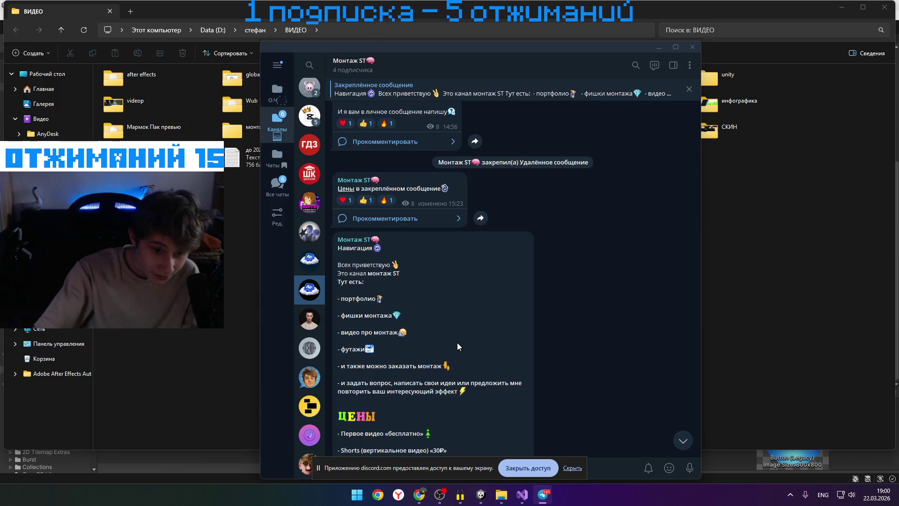
{"action": "scroll", "coordinate": [377, 326], "scroll_direction": "down", "scroll_amount": 2}
{"action": "mouse_move", "coordinate": [373, 327]}
{"action": "left_mouse_down"}
{"action": "mouse_move", "coordinate": [469, 337]}
{"action": "mouse_move", "coordinate": [421, 339]}
{"action": "mouse_move", "coordinate": [356, 309]}
{"action": "mouse_move", "coordinate": [496, 341]}
{"action": "mouse_move", "coordinate": [414, 327]}
{"action": "mouse_move", "coordinate": [388, 259]}
{"action": "mouse_move", "coordinate": [375, 293]}
{"action": "mouse_move", "coordinate": [454, 332]}
{"action": "mouse_move", "coordinate": [459, 356]}
{"action": "left_mouse_up"}
{"action": "left_click", "coordinate": [459, 354]}
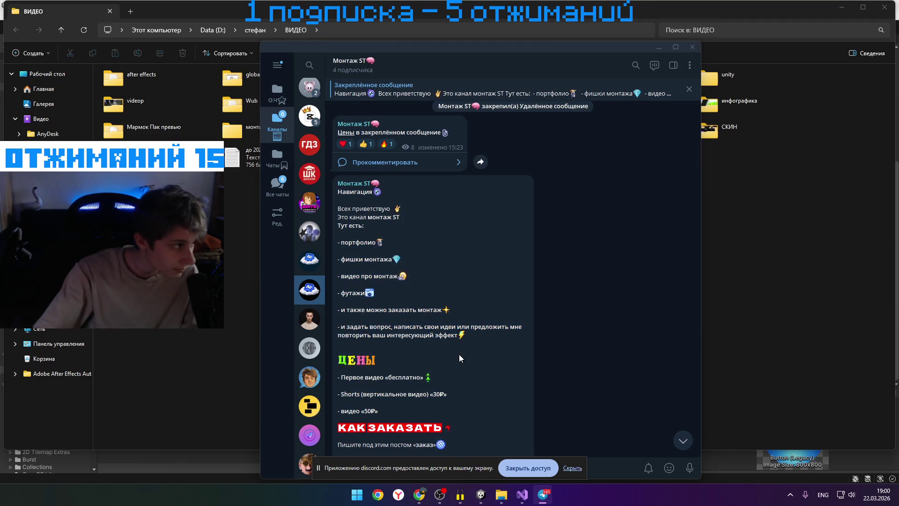
{"action": "scroll", "coordinate": [459, 354], "scroll_direction": "down", "scroll_amount": 2}
{"action": "scroll", "coordinate": [403, 290], "scroll_direction": "down", "scroll_amount": 2}
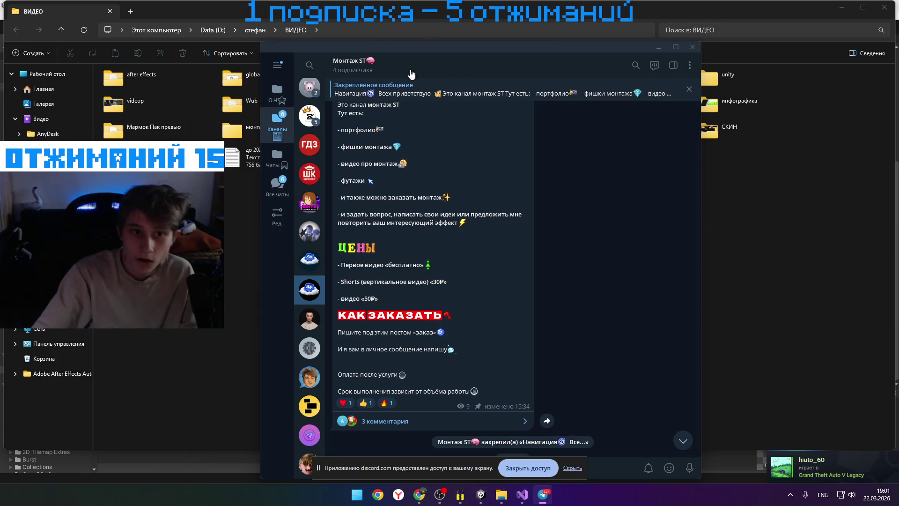
{"action": "left_click", "coordinate": [436, 77]}
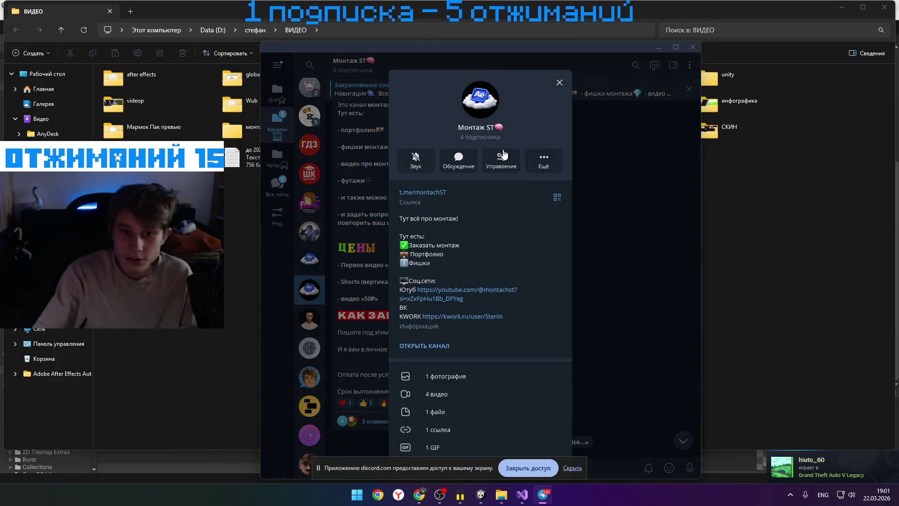
Select the t.me/montachST link, close the info panel, and open the three-panel GIF post full-screen
{"action": "left_click_drag", "start_coordinate": [413, 192], "coordinate": [398, 193]}
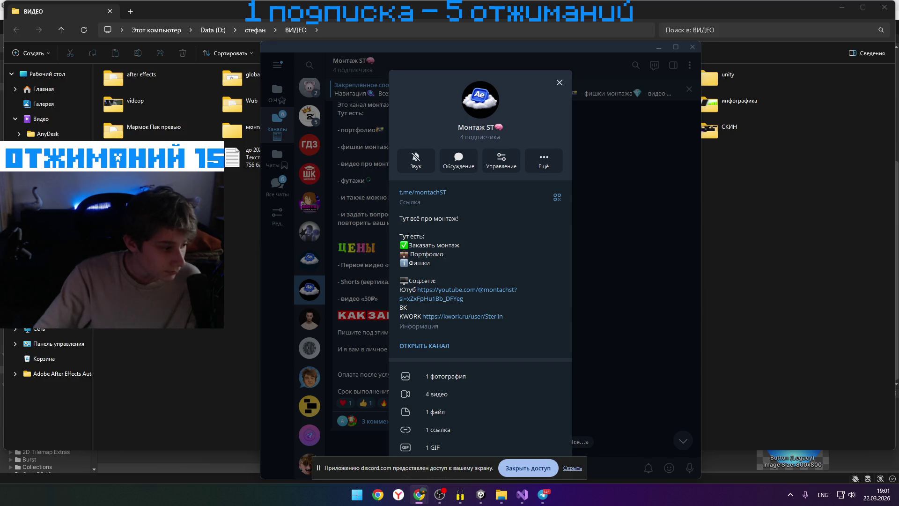
{"action": "left_click", "coordinate": [559, 82]}
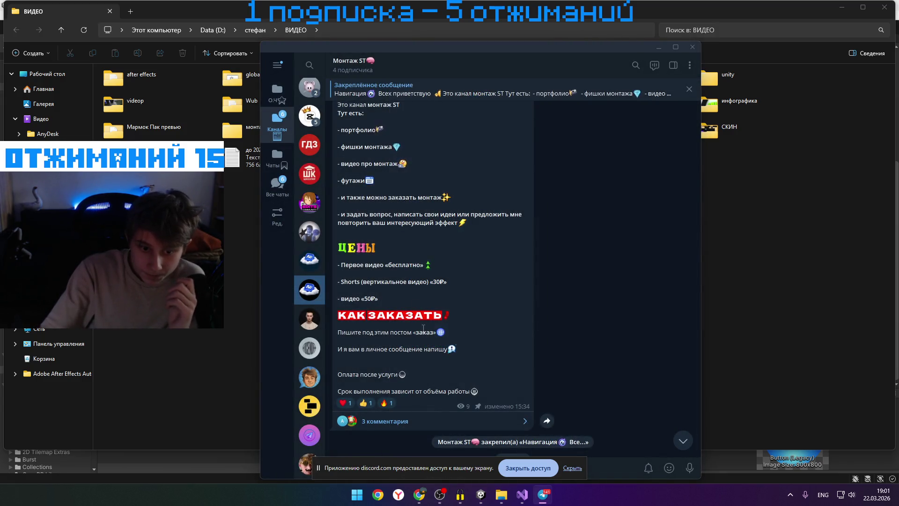
{"action": "scroll", "coordinate": [395, 298], "scroll_direction": "down", "scroll_amount": 1}
{"action": "mouse_move", "coordinate": [373, 311]}
{"action": "left_mouse_down"}
{"action": "mouse_move", "coordinate": [407, 307]}
{"action": "mouse_move", "coordinate": [414, 338]}
{"action": "left_mouse_up"}
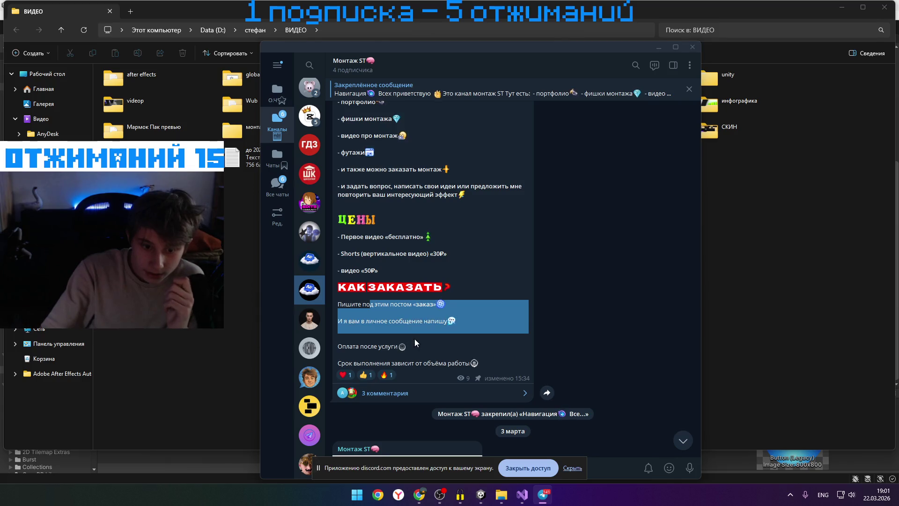
{"action": "scroll", "coordinate": [414, 338], "scroll_direction": "down", "scroll_amount": 5}
{"action": "left_click", "coordinate": [416, 275]}
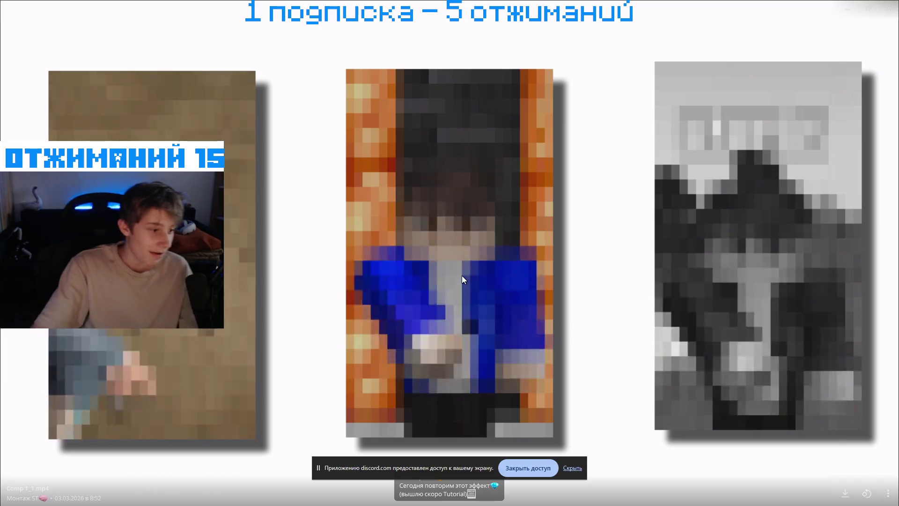
View the Comp 1_1.mp4, Rock and dog video posts full-screen one after another
{"action": "key", "text": "Escape"}
{"action": "scroll", "coordinate": [423, 397], "scroll_direction": "down", "scroll_amount": 3}
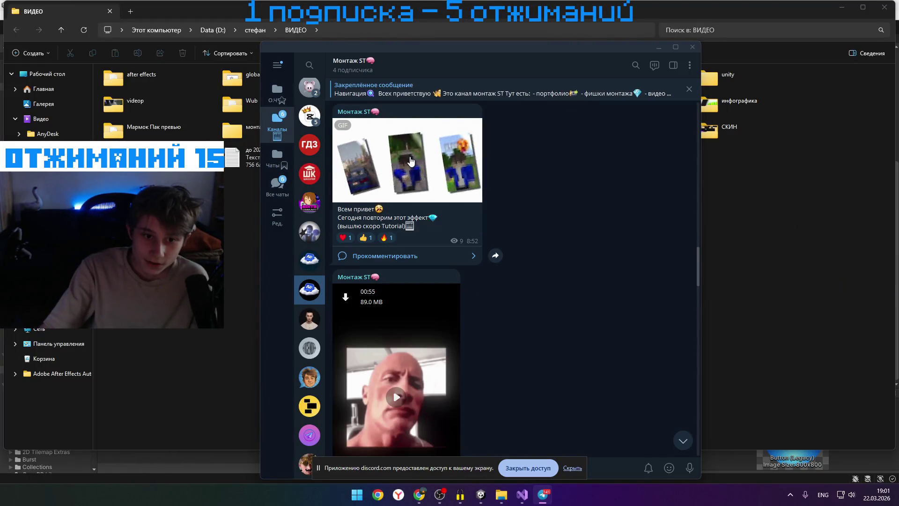
{"action": "left_click", "coordinate": [430, 189]}
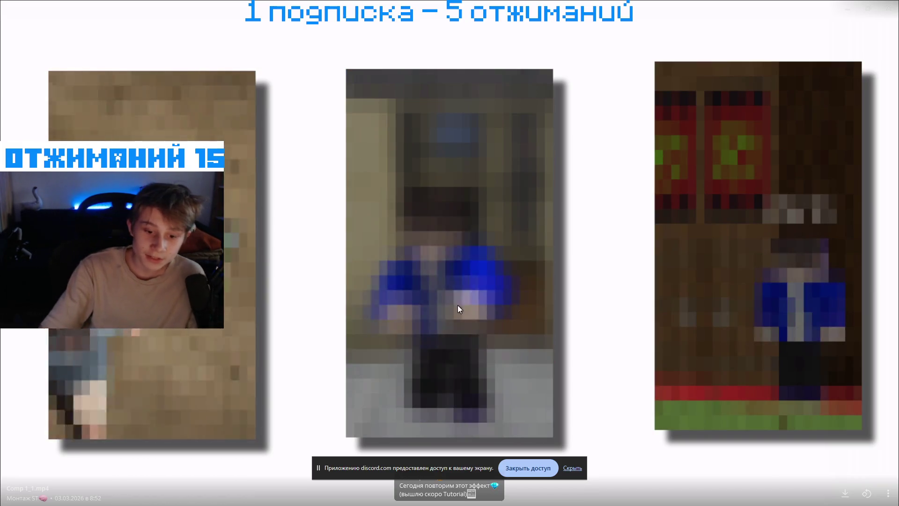
{"action": "key", "text": "Escape"}
{"action": "scroll", "coordinate": [492, 280], "scroll_direction": "down", "scroll_amount": 2}
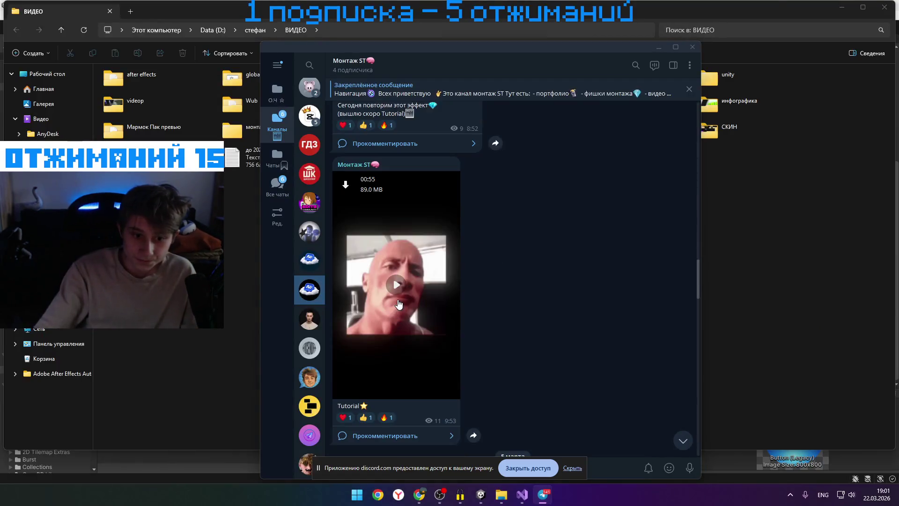
{"action": "left_click", "coordinate": [492, 279]}
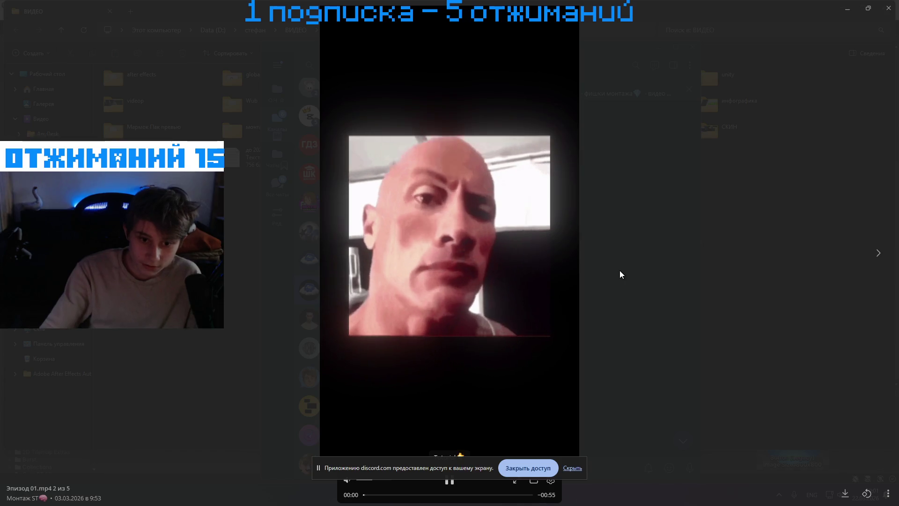
{"action": "key", "text": "Escape"}
{"action": "scroll", "coordinate": [480, 328], "scroll_direction": "down", "scroll_amount": 5}
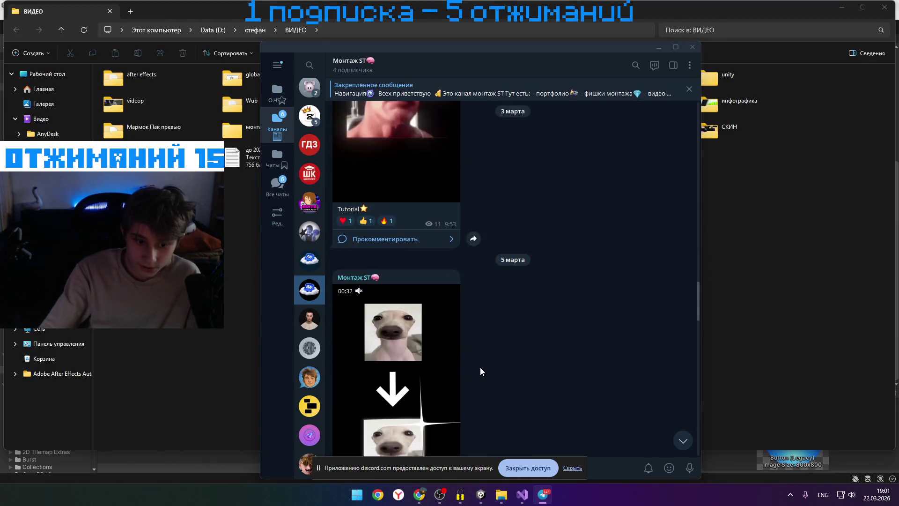
{"action": "left_click", "coordinate": [427, 271]}
{"action": "left_click", "coordinate": [472, 398]}
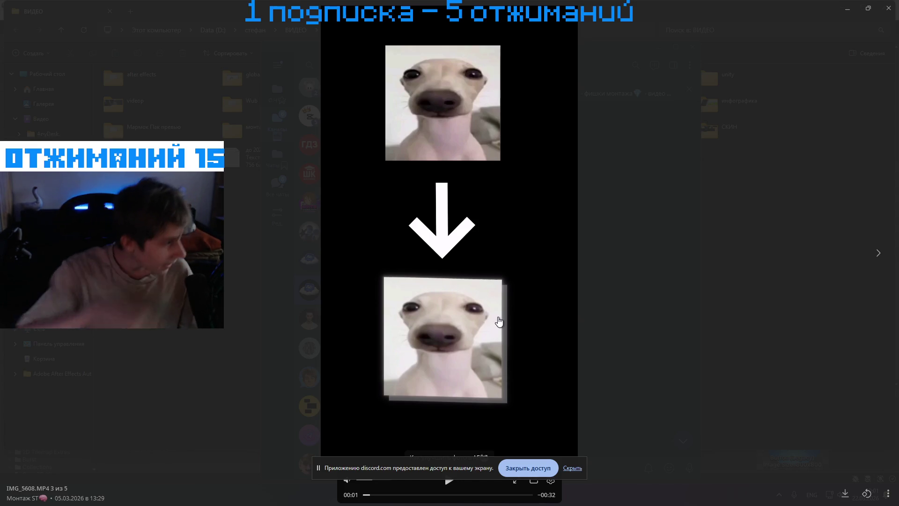
{"action": "key", "text": "Escape"}
Scroll through the channel feed and view the inline video post full-screen
{"action": "scroll", "coordinate": [465, 285], "scroll_direction": "down", "scroll_amount": 3}
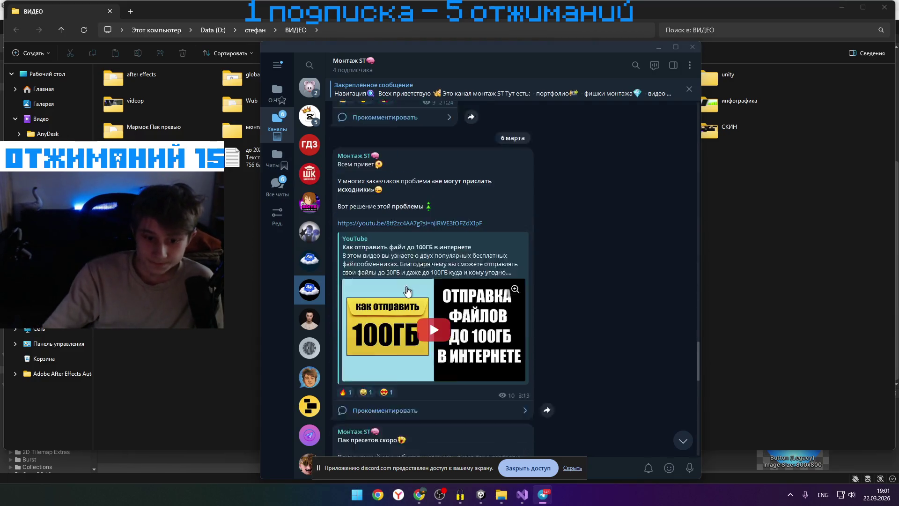
{"action": "scroll", "coordinate": [418, 270], "scroll_direction": "up", "scroll_amount": 4}
{"action": "scroll", "coordinate": [419, 271], "scroll_direction": "down", "scroll_amount": 2}
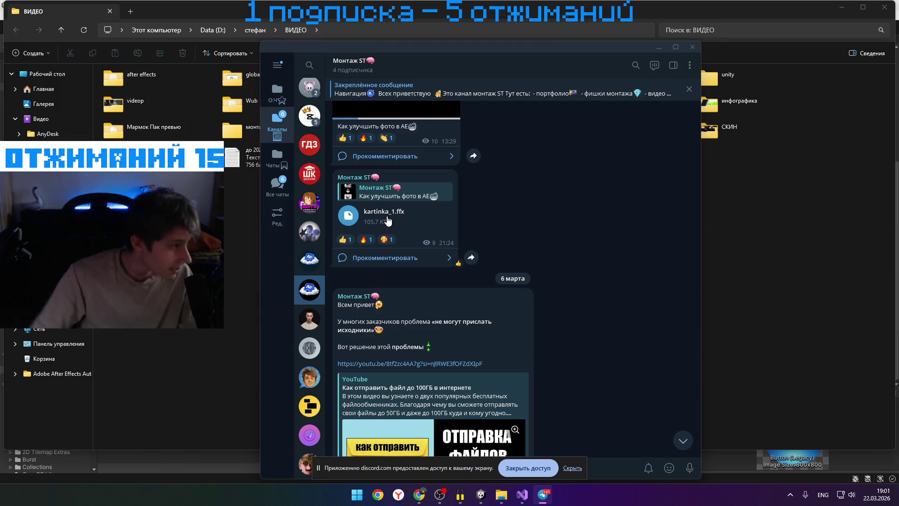
{"action": "scroll", "coordinate": [421, 232], "scroll_direction": "up", "scroll_amount": 5}
{"action": "scroll", "coordinate": [421, 280], "scroll_direction": "up", "scroll_amount": 10}
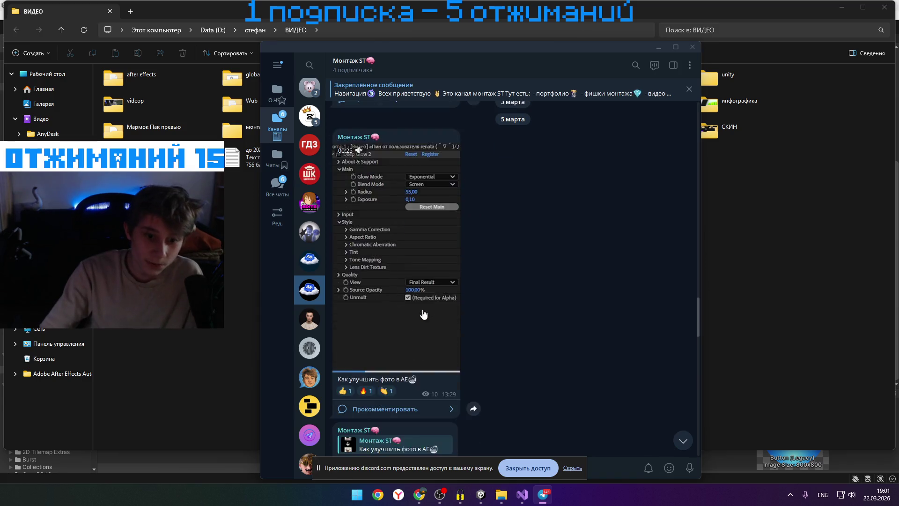
{"action": "scroll", "coordinate": [419, 276], "scroll_direction": "up", "scroll_amount": 3}
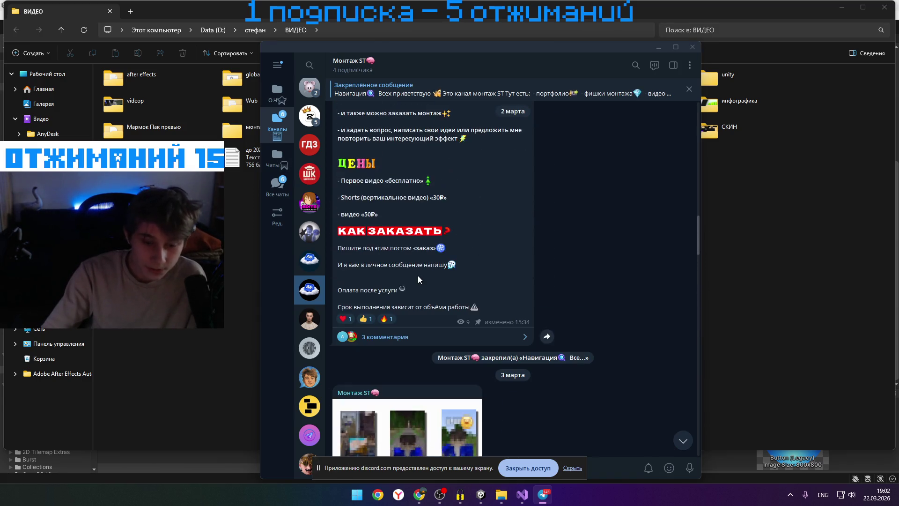
{"action": "scroll", "coordinate": [418, 276], "scroll_direction": "down", "scroll_amount": 8}
{"action": "scroll", "coordinate": [414, 259], "scroll_direction": "down", "scroll_amount": 15}
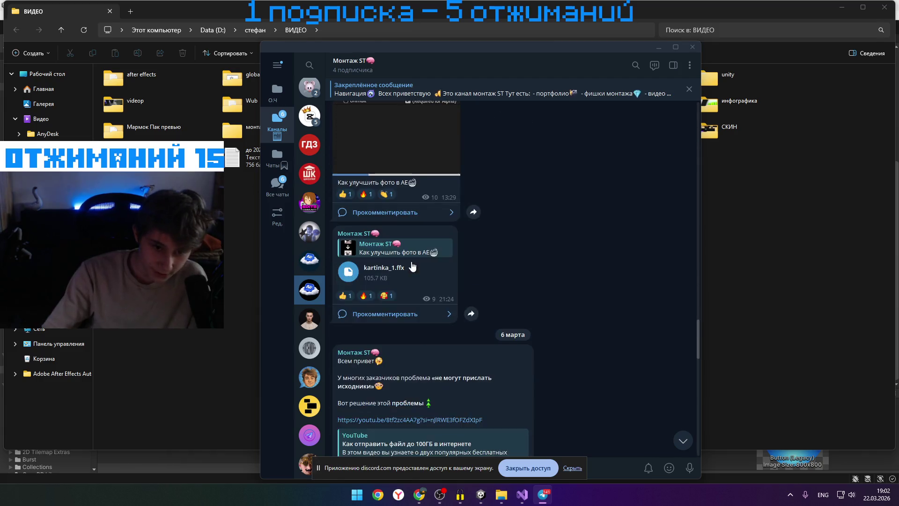
{"action": "left_click", "coordinate": [438, 276]}
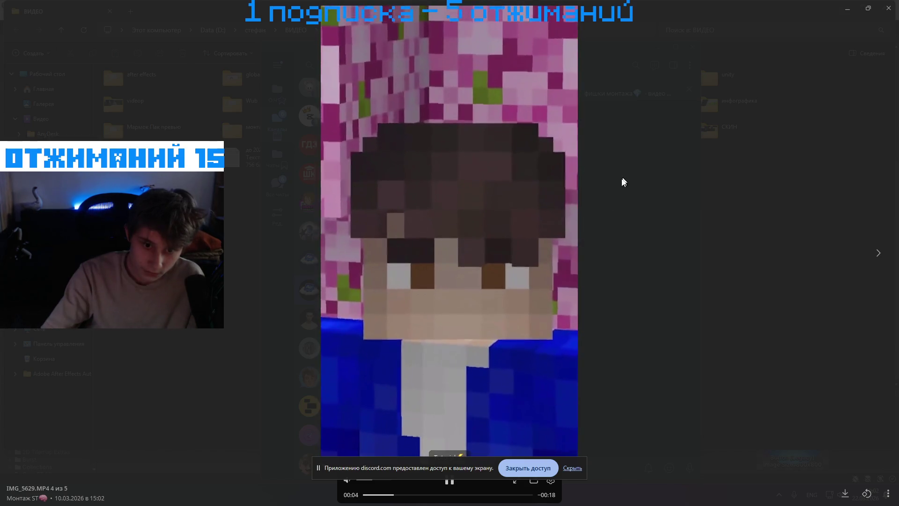
{"action": "left_click", "coordinate": [623, 182]}
View the SQUEEZE preview full-screen, then minimize windows and restore the ВИДЕО folder
{"action": "scroll", "coordinate": [435, 265], "scroll_direction": "up", "scroll_amount": 2}
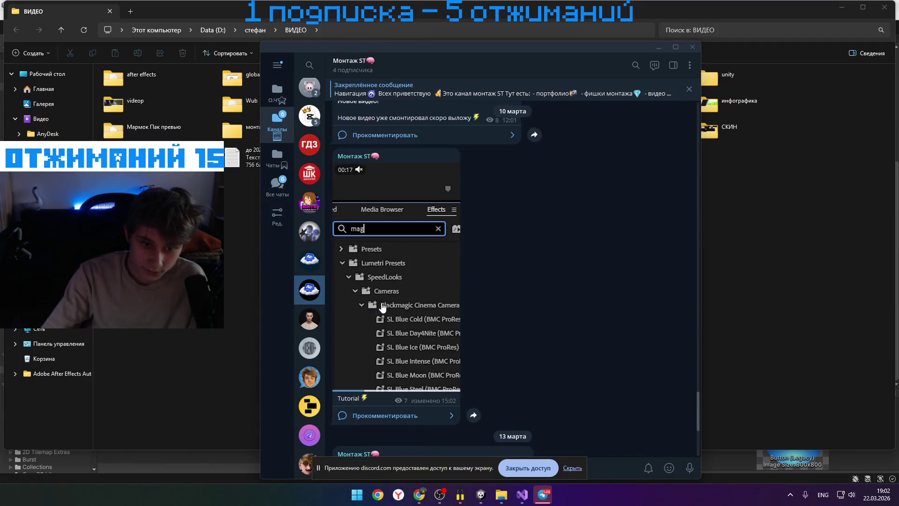
{"action": "scroll", "coordinate": [386, 284], "scroll_direction": "down", "scroll_amount": 5}
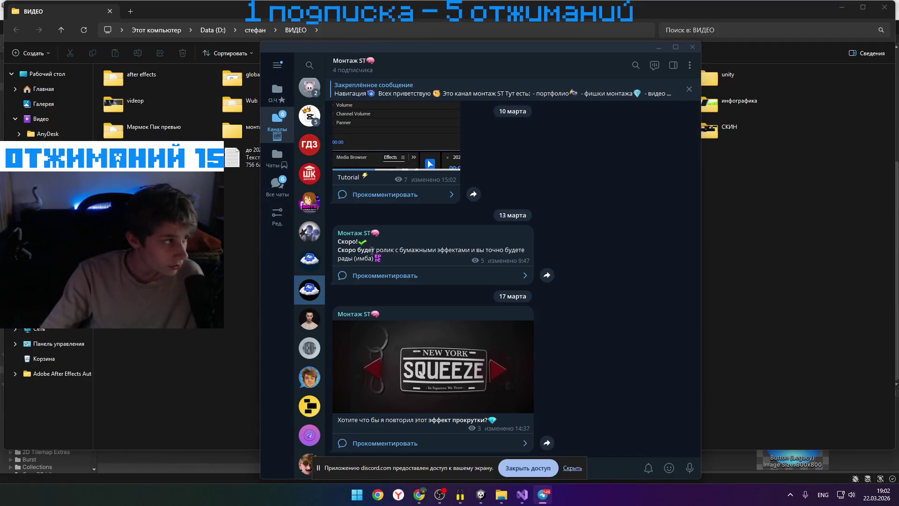
{"action": "left_click", "coordinate": [443, 346]}
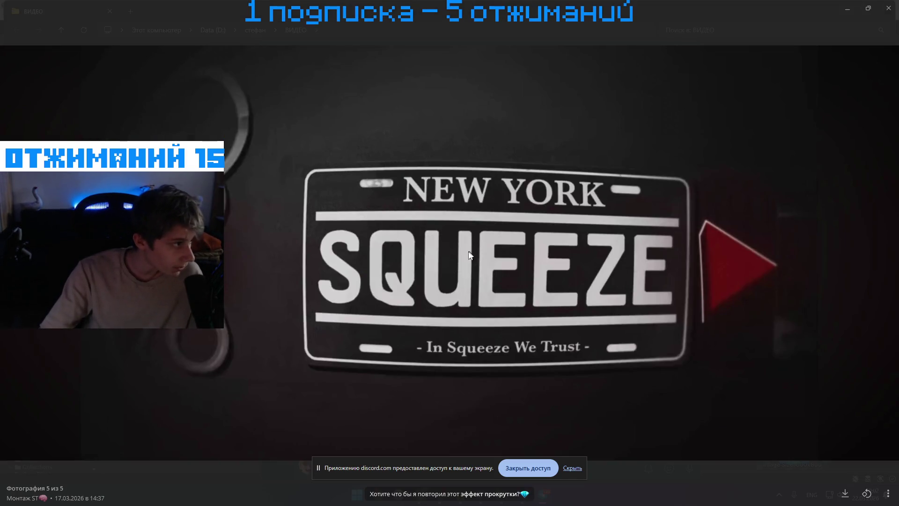
{"action": "left_click", "coordinate": [892, 5]}
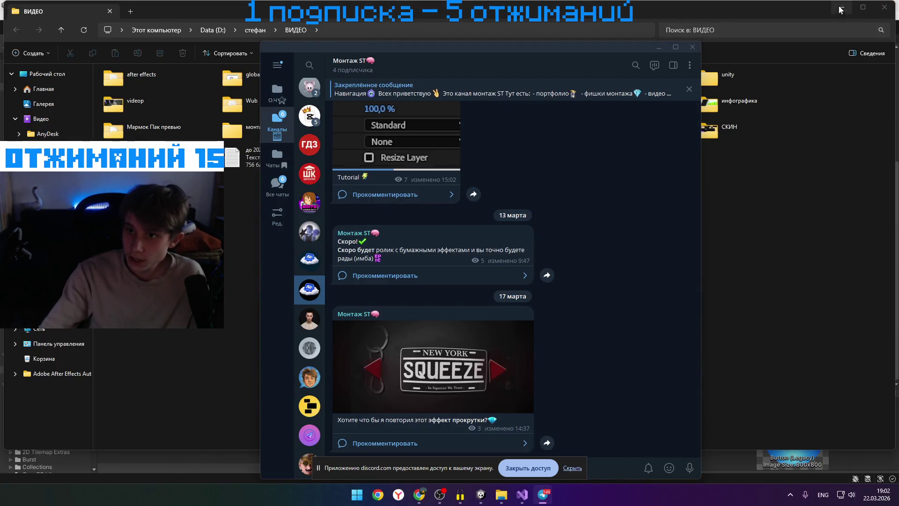
{"action": "left_click", "coordinate": [841, 8]}
{"action": "left_click", "coordinate": [841, 8]}
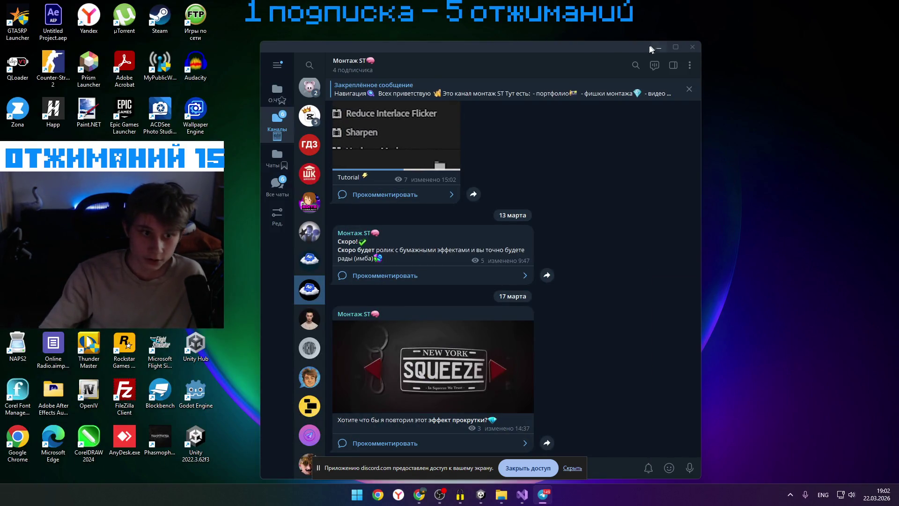
{"action": "left_click", "coordinate": [500, 494]}
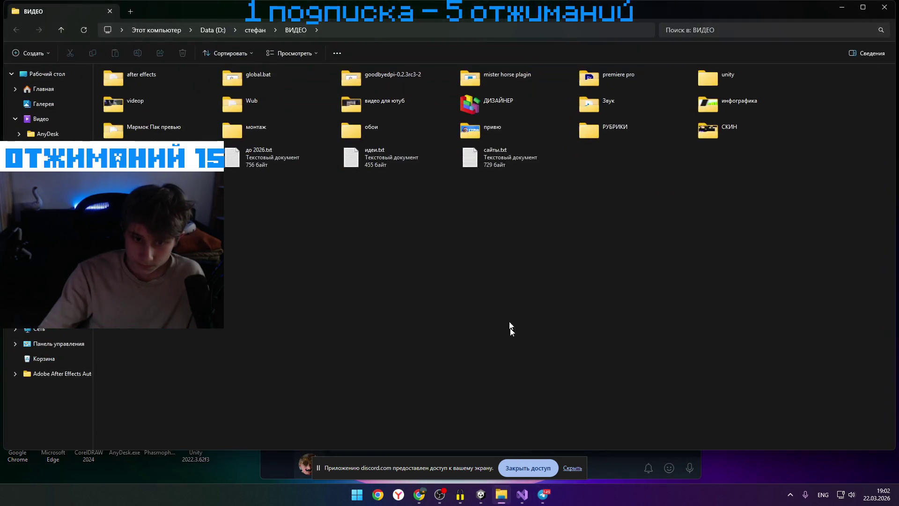
Go from стефан into видео для ютуб, then монтаж, and play ывф (3).mp4
{"action": "left_click", "coordinate": [257, 31]}
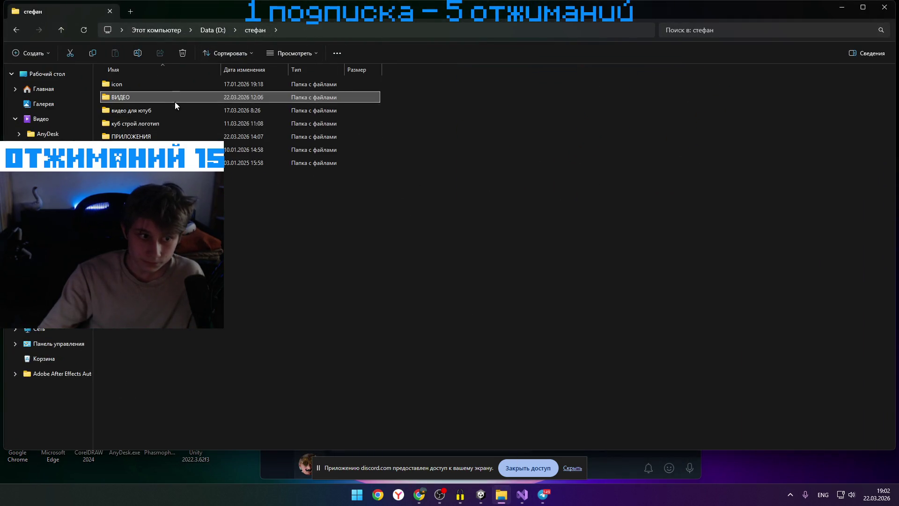
{"action": "double_click", "coordinate": [170, 109]}
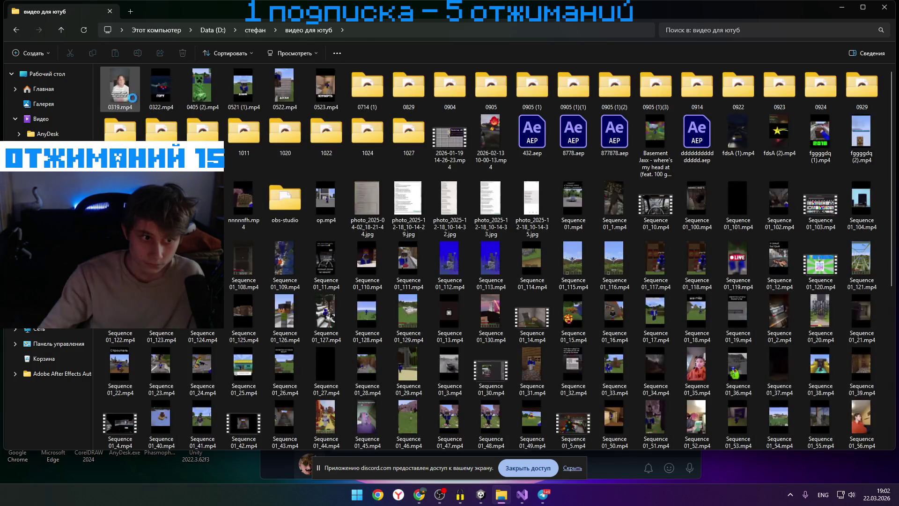
{"action": "scroll", "coordinate": [368, 220], "scroll_direction": "down", "scroll_amount": 5}
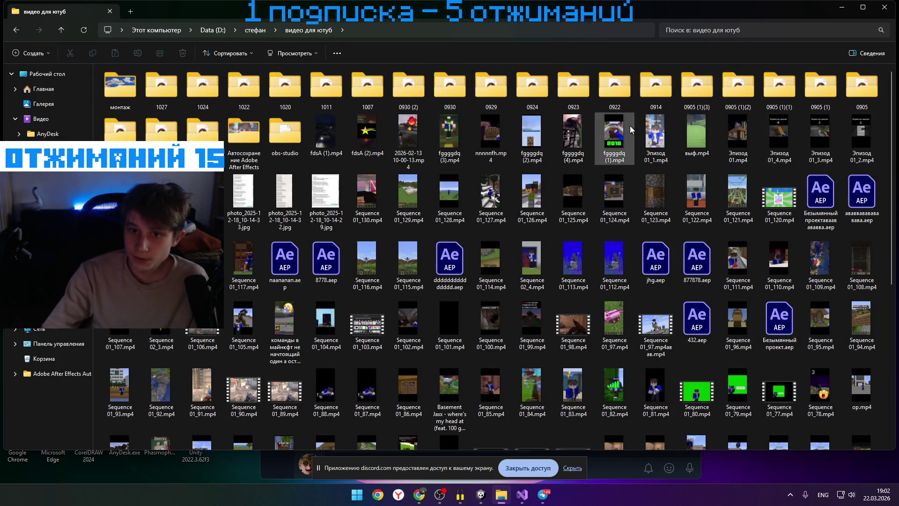
{"action": "double_click", "coordinate": [119, 87]}
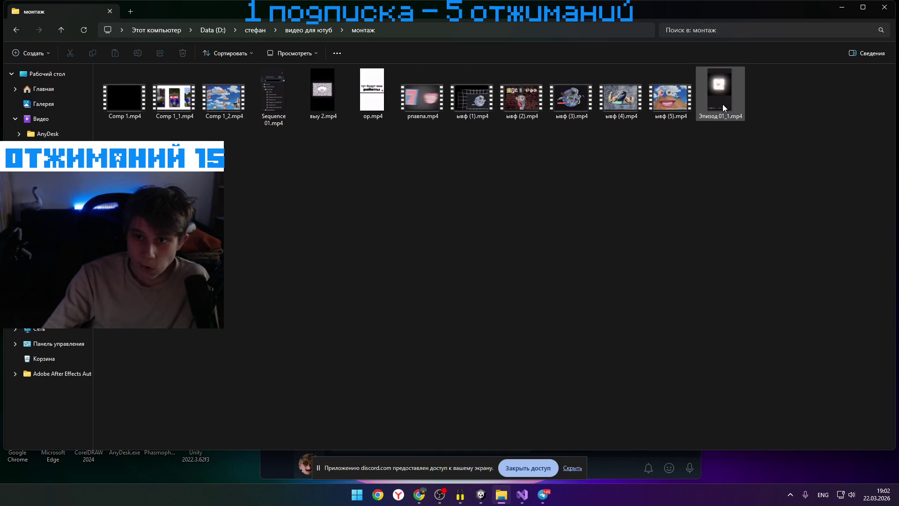
{"action": "double_click", "coordinate": [570, 86]}
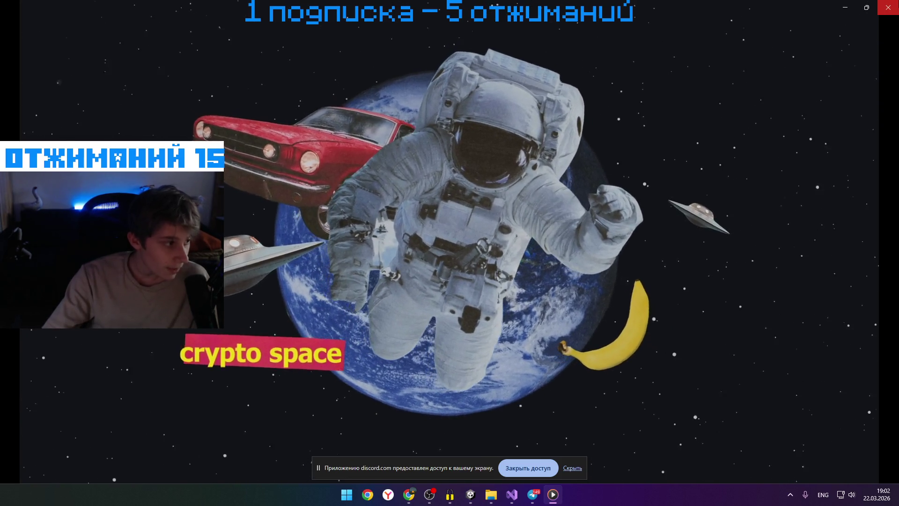
Play ывф (3).mp4, Comp 1.mp4 and рпавпа.mp4 in turn, closing the player each time
{"action": "left_click", "coordinate": [887, 6]}
{"action": "double_click", "coordinate": [584, 108]}
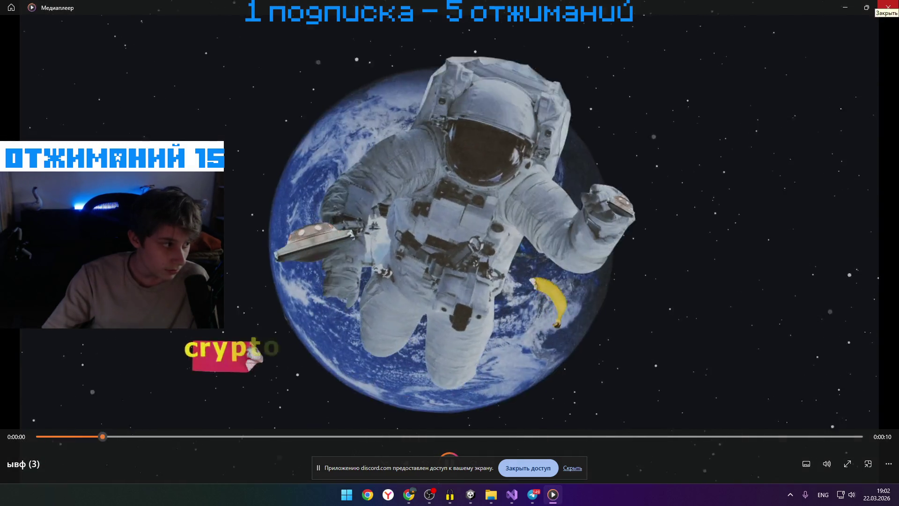
{"action": "left_click", "coordinate": [887, 7]}
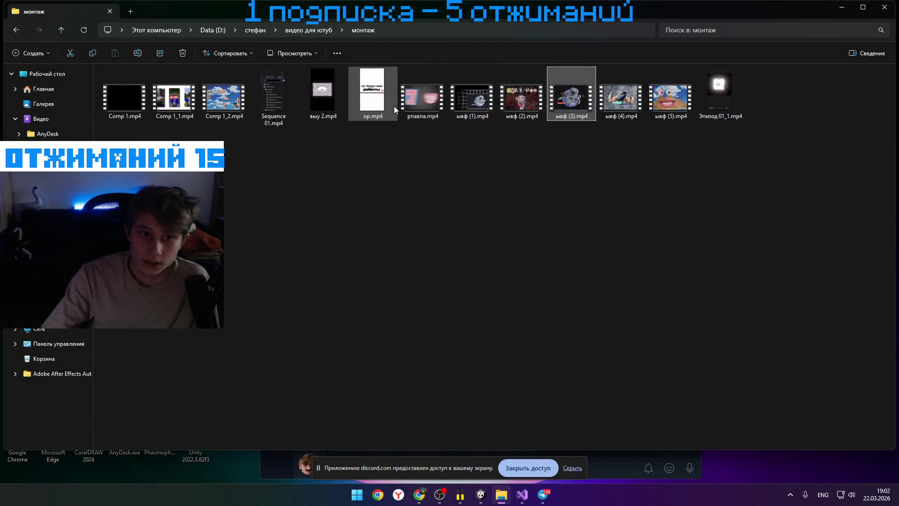
{"action": "left_click", "coordinate": [116, 113]}
{"action": "double_click", "coordinate": [115, 113]}
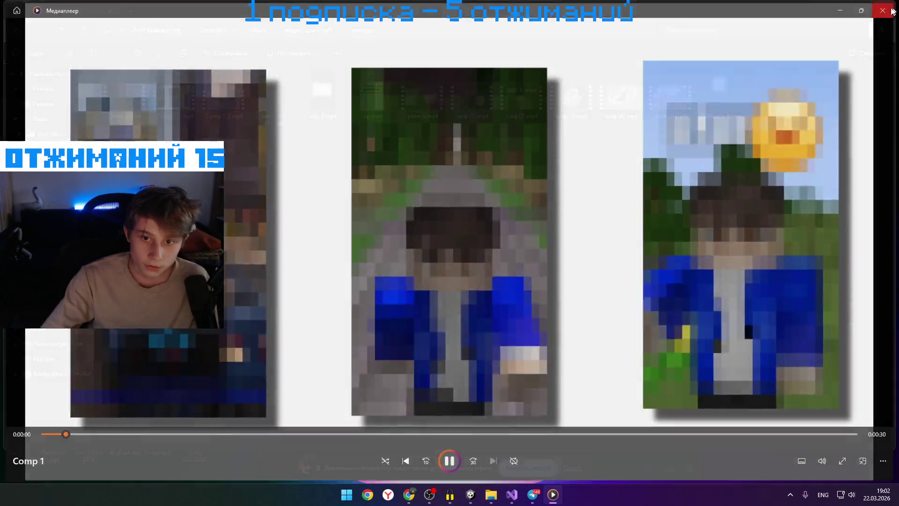
{"action": "left_click", "coordinate": [888, 8]}
{"action": "double_click", "coordinate": [426, 110]}
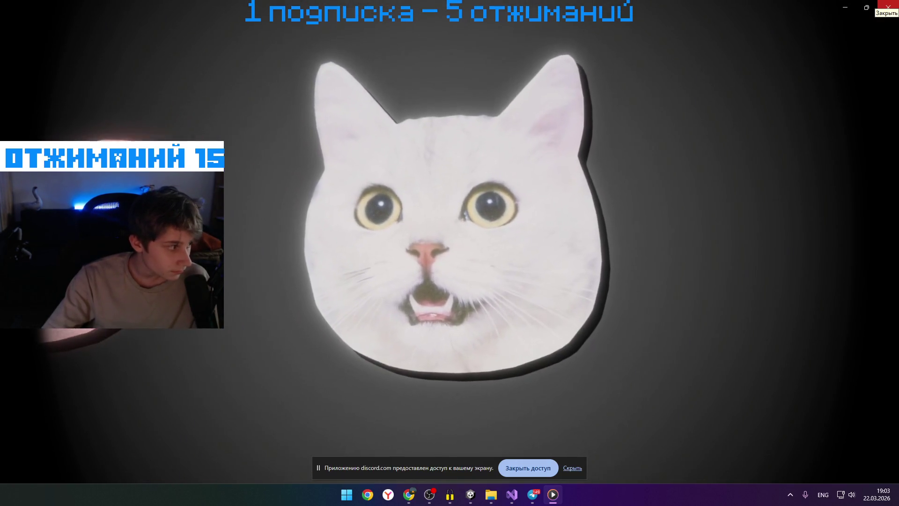
{"action": "left_click", "coordinate": [888, 6]}
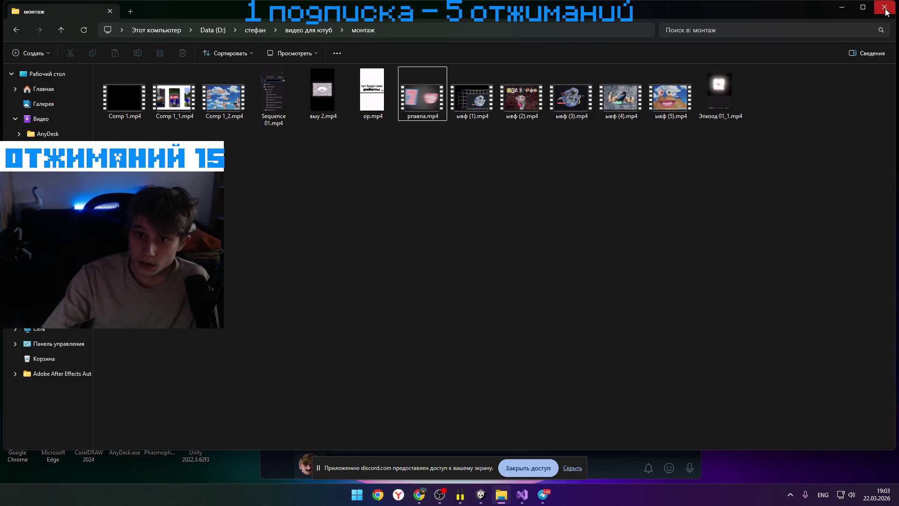
Play выу 2.mp4, close the player, Explorer and Telegram, and bring Unity forward
{"action": "left_click", "coordinate": [305, 94]}
{"action": "double_click", "coordinate": [305, 95]}
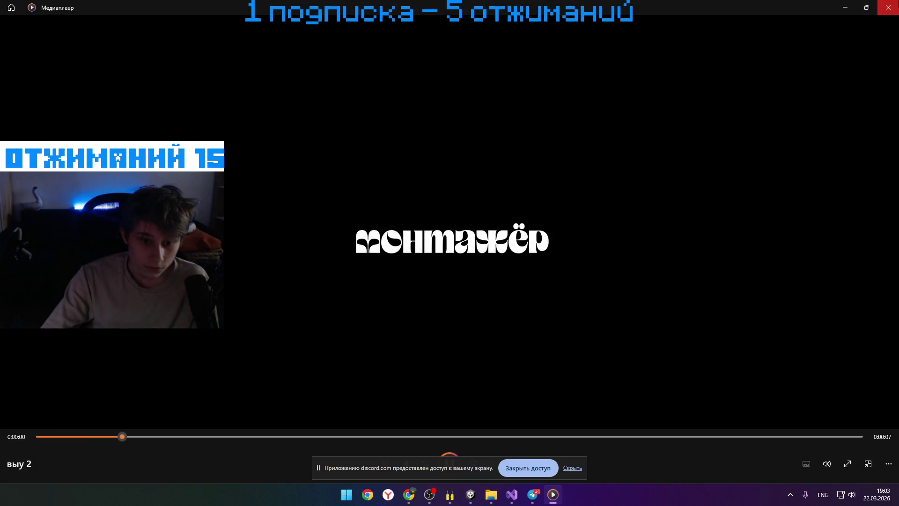
{"action": "left_click", "coordinate": [892, 9]}
{"action": "left_click", "coordinate": [892, 8]}
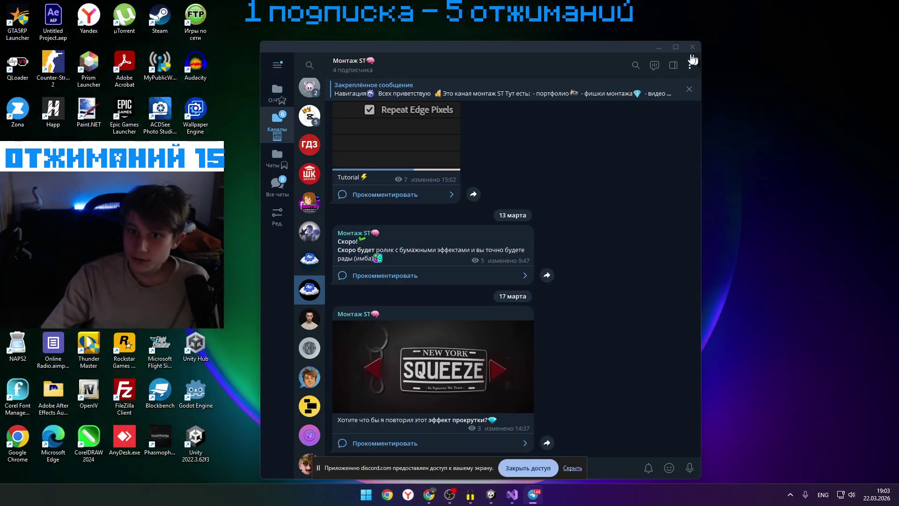
{"action": "left_click", "coordinate": [693, 56]}
{"action": "left_click", "coordinate": [501, 497]}
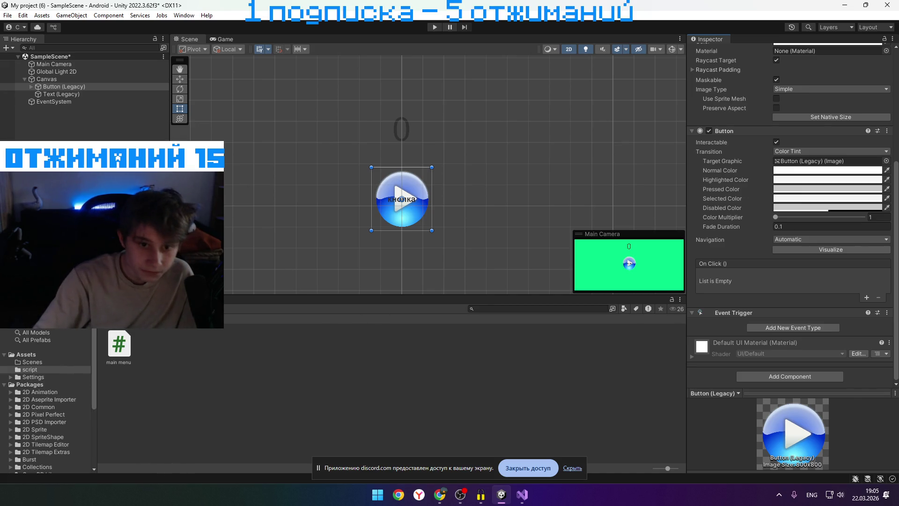
Toggle between the desktop and the Unity editor with Win+D, returning focus to Unity
{"action": "key", "text": "super+d"}
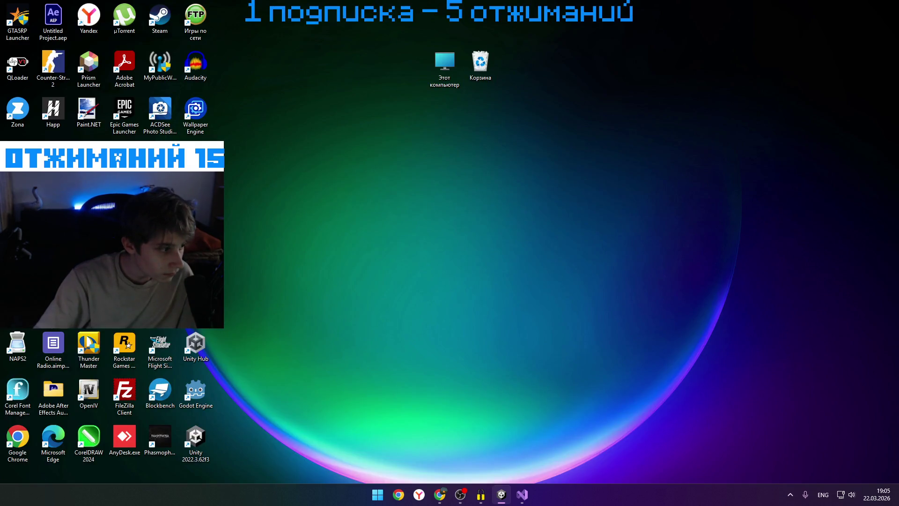
{"action": "key", "text": "super+d"}
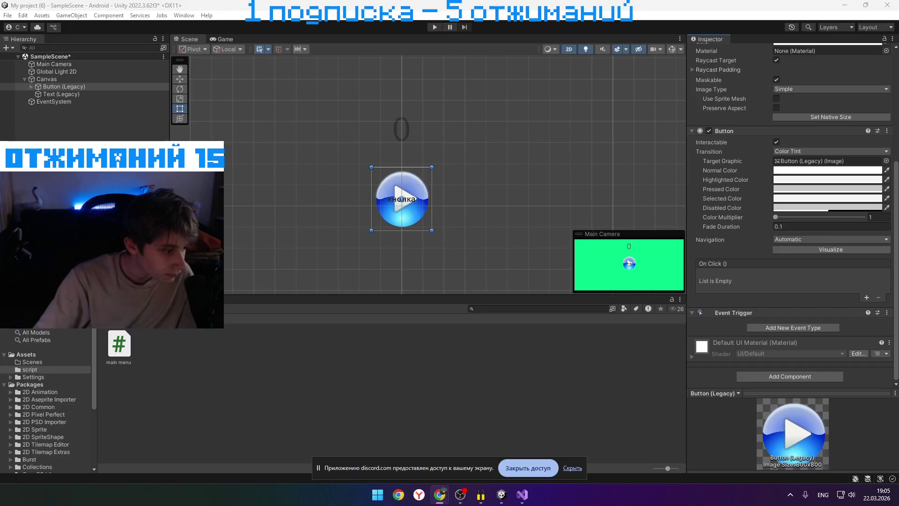
{"action": "key", "text": "alt+Tab"}
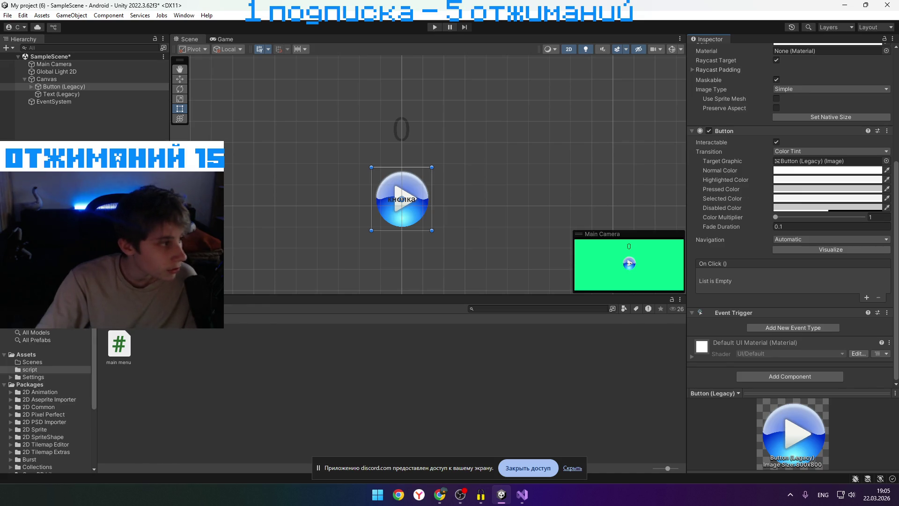
{"action": "key", "text": "super+d"}
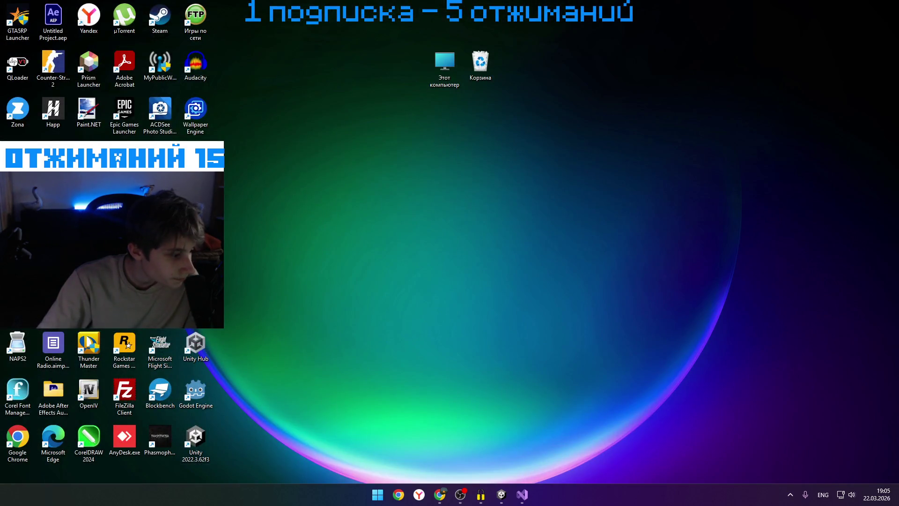
{"action": "key", "text": "super+d"}
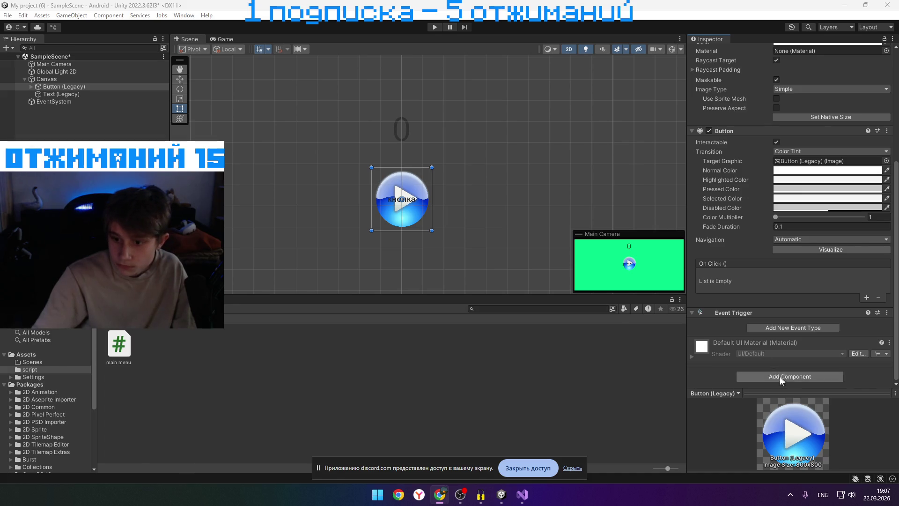
Open the play button's Event Trigger list of event types
{"action": "left_click", "coordinate": [785, 326]}
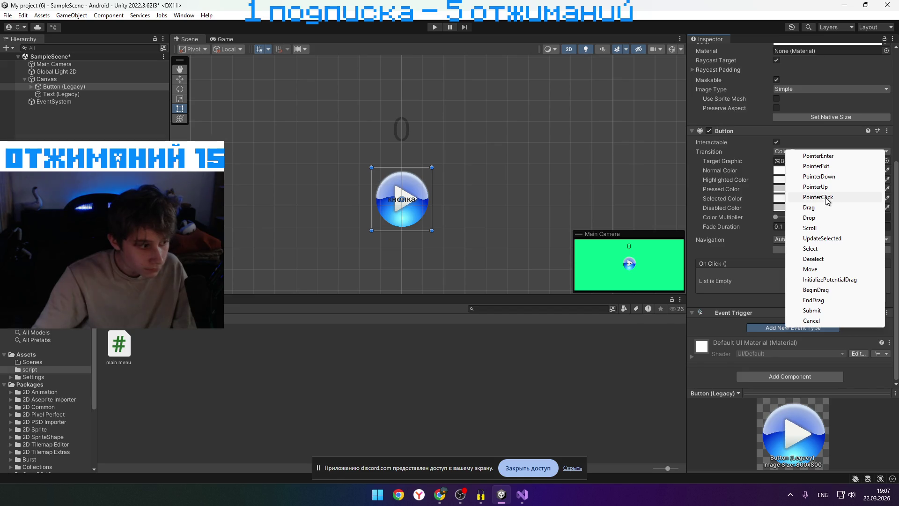
Dismiss the event type list, reopen it, and add a PointerClick event
{"action": "key", "text": "alt+Tab"}
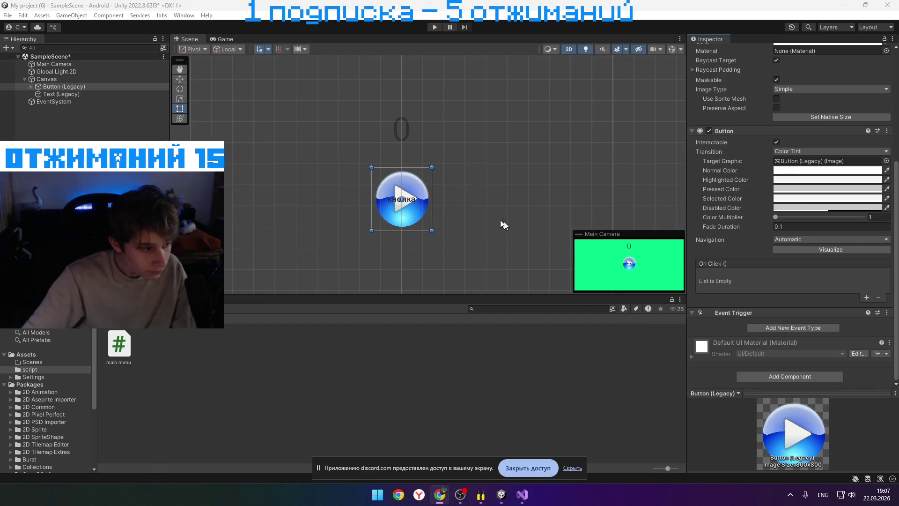
{"action": "left_click", "coordinate": [776, 328]}
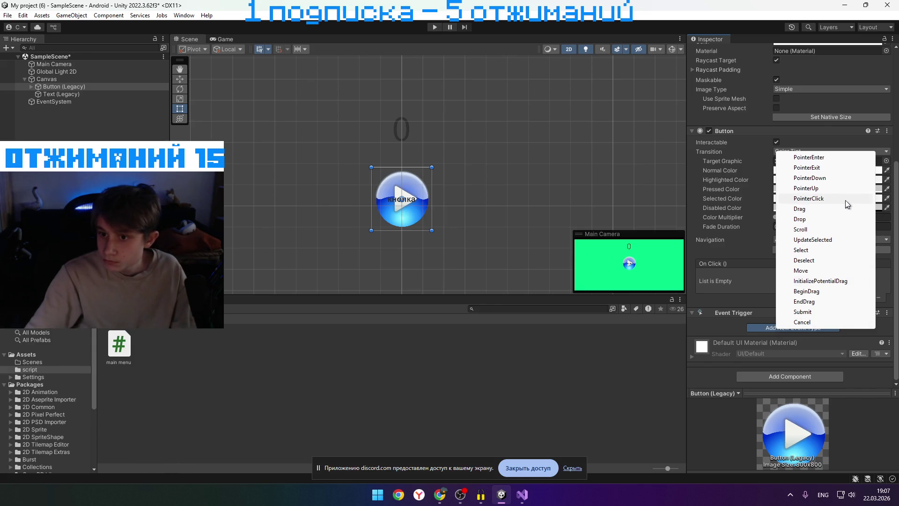
{"action": "left_click", "coordinate": [833, 199]}
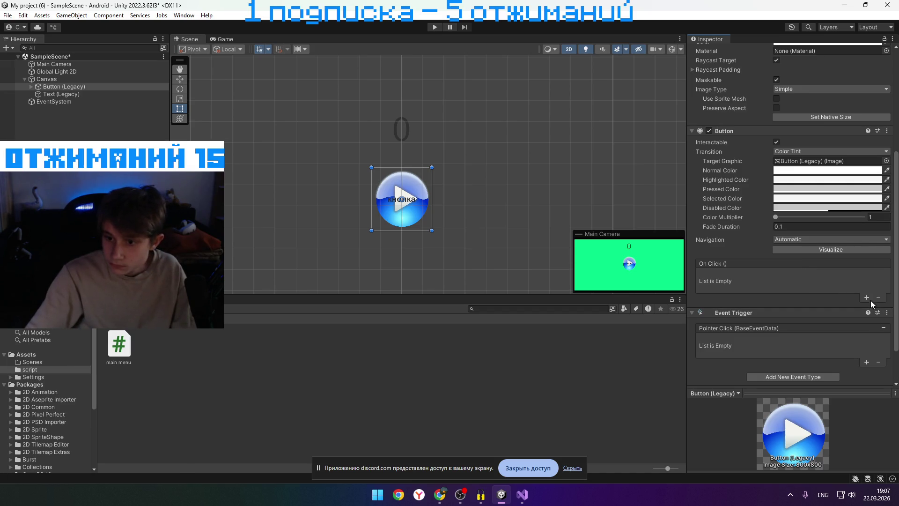
Add a Pointer Click listener targeting Main Camera, keeping the Runtime Only run mode
{"action": "left_click", "coordinate": [865, 362]}
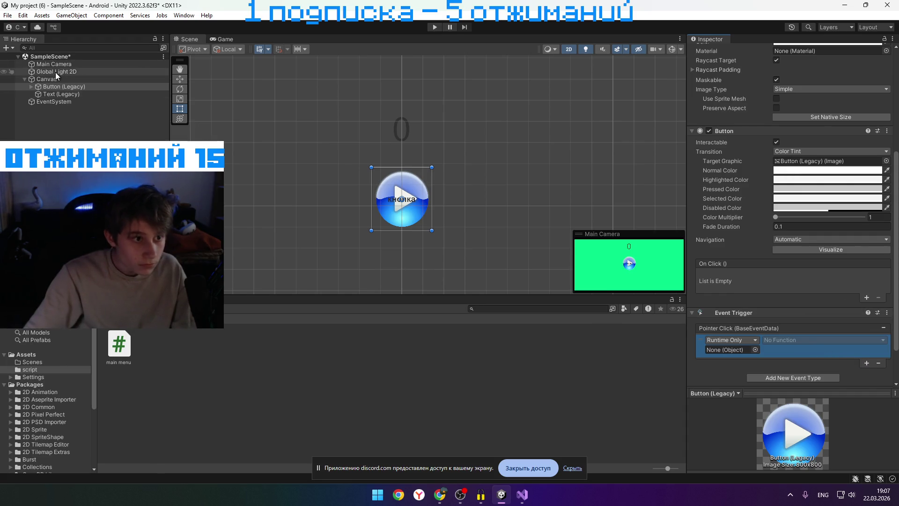
{"action": "mouse_move", "coordinate": [63, 64]}
{"action": "left_mouse_down"}
{"action": "mouse_move", "coordinate": [842, 317]}
{"action": "mouse_move", "coordinate": [751, 360]}
{"action": "mouse_move", "coordinate": [734, 352]}
{"action": "left_mouse_up"}
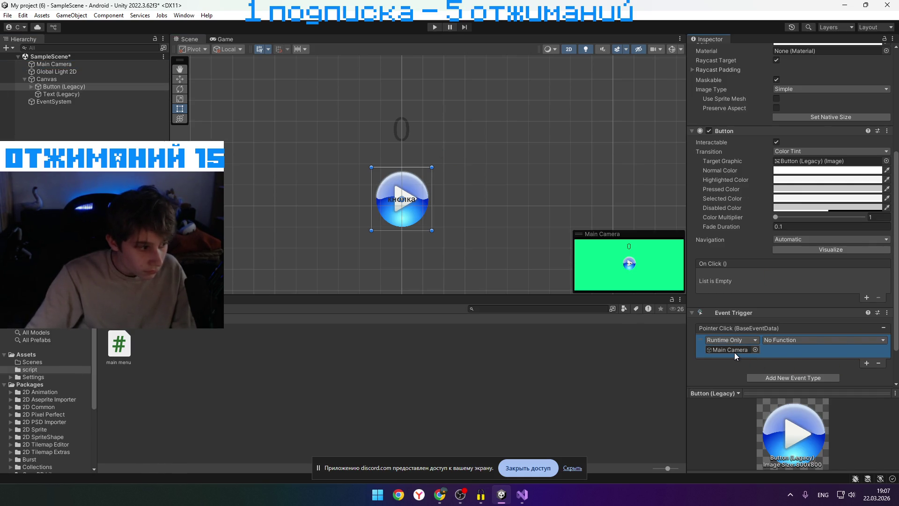
{"action": "left_click", "coordinate": [773, 339]}
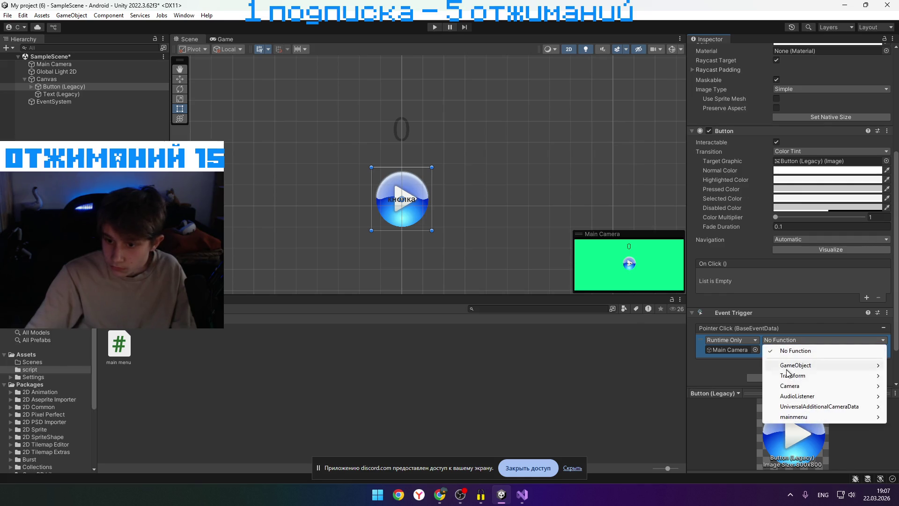
{"action": "left_click", "coordinate": [744, 341]}
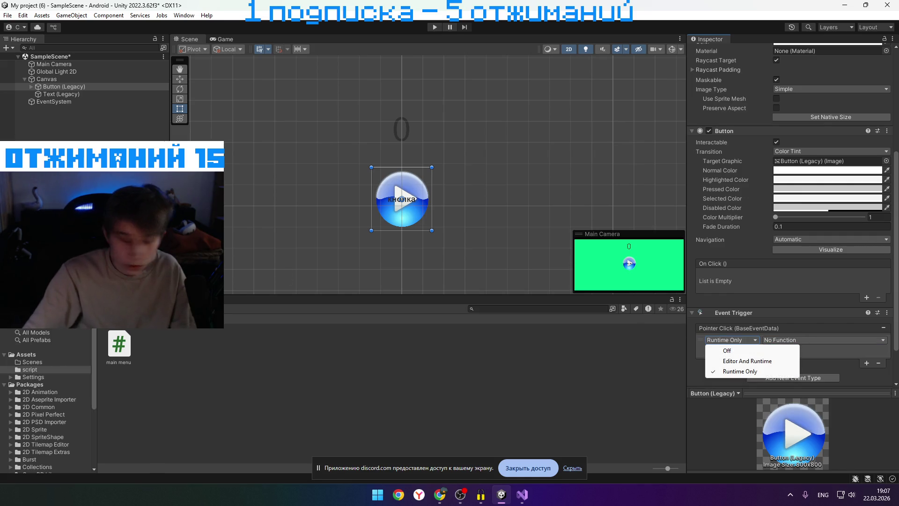
{"action": "key", "text": "alt+Tab"}
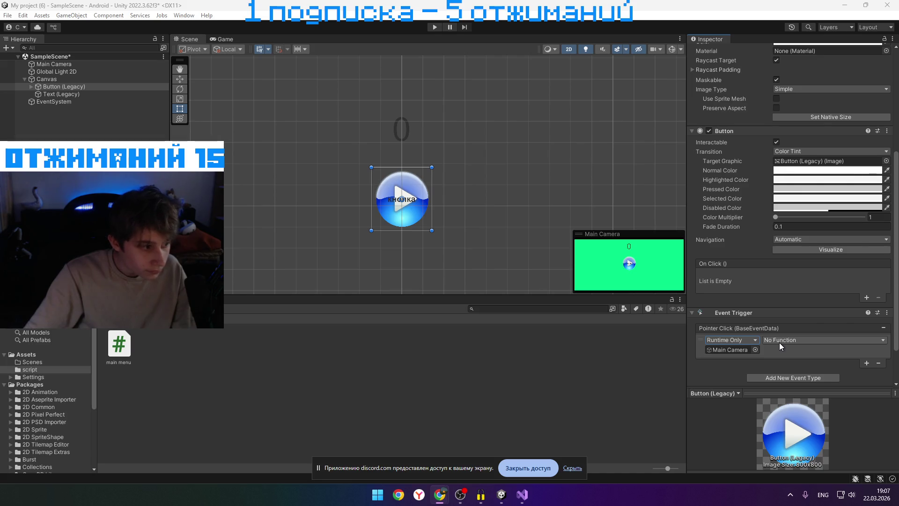
{"action": "left_click", "coordinate": [794, 341]}
Reopen the PointerClick function list to browse mainmenu's methods, then bring up Chrome
{"action": "mouse_move", "coordinate": [790, 420]}
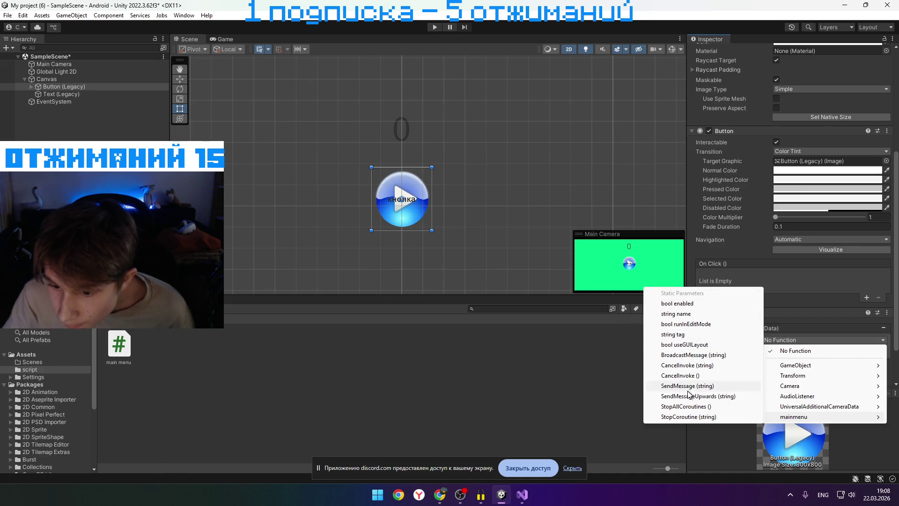
{"action": "key", "text": "Escape"}
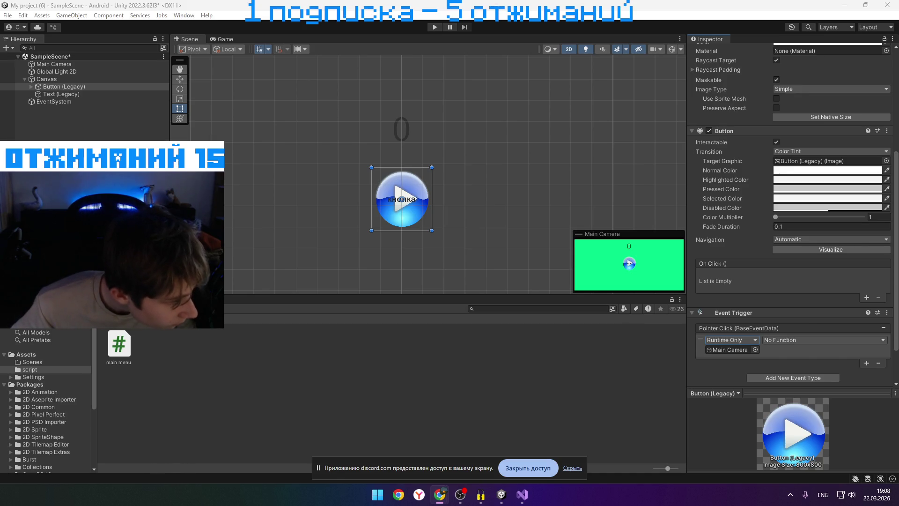
{"action": "left_click", "coordinate": [802, 341]}
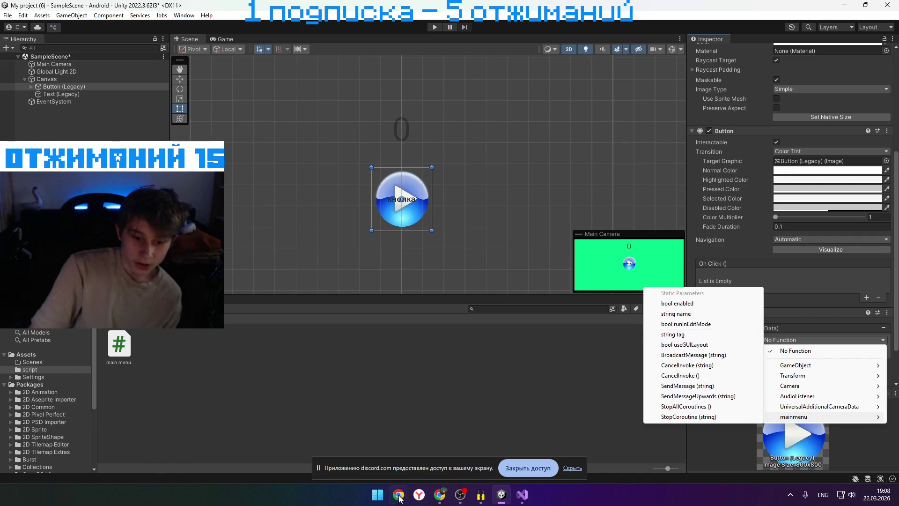
{"action": "left_click", "coordinate": [436, 501]}
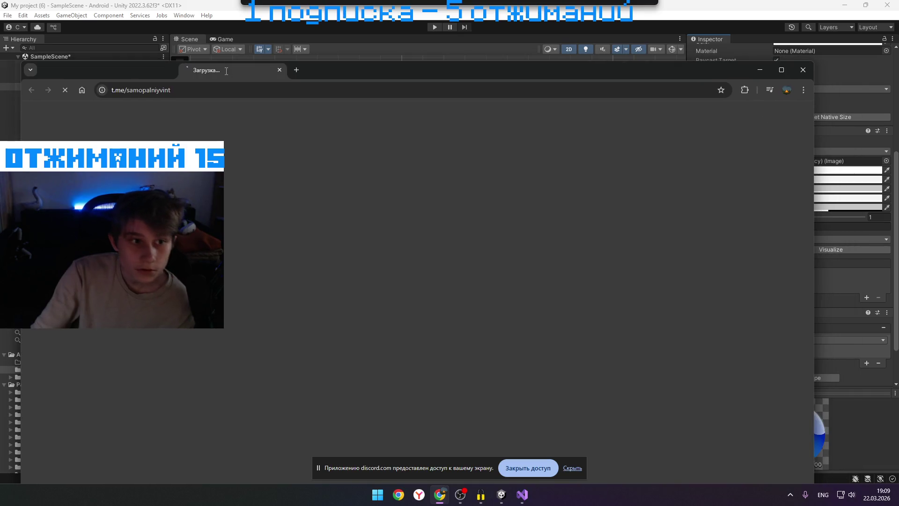
Maximize the Chrome window and turn on the Browsec VPN extension
{"action": "left_click", "coordinate": [782, 73]}
{"action": "left_click", "coordinate": [830, 29]}
{"action": "left_click", "coordinate": [830, 30]}
{"action": "left_click", "coordinate": [831, 30]}
{"action": "left_click", "coordinate": [754, 135]}
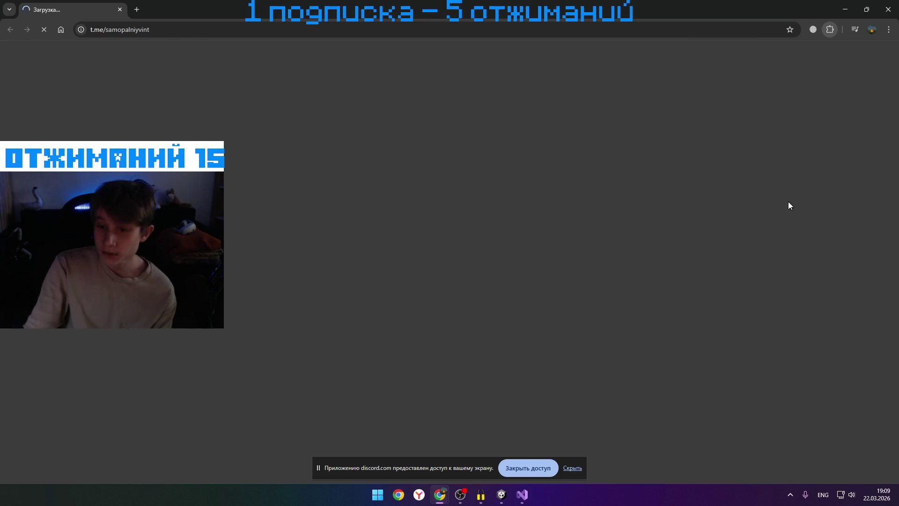
{"action": "left_click", "coordinate": [800, 222]}
{"action": "left_click", "coordinate": [760, 239]}
Reload the Telegram link page, dismiss the open-in-Telegram prompt, and close Chrome
{"action": "right_click", "coordinate": [59, 10]}
{"action": "left_click", "coordinate": [91, 72]}
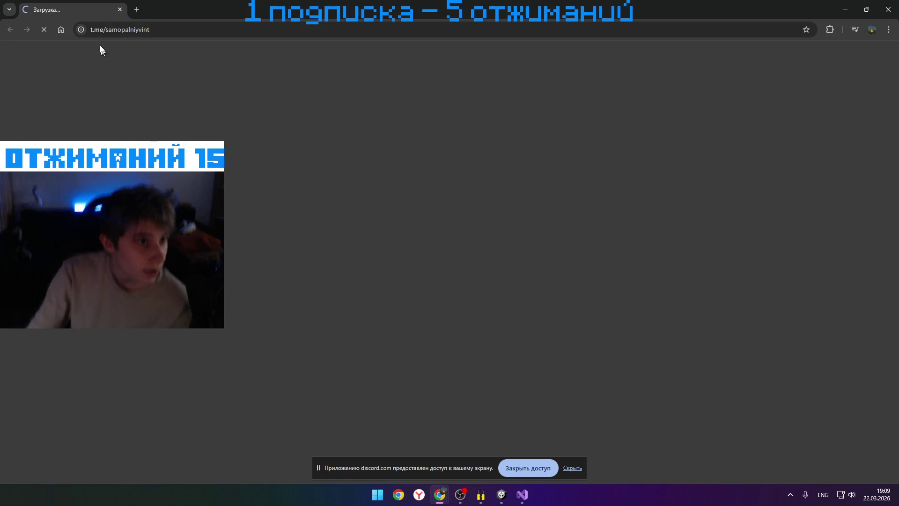
{"action": "left_click", "coordinate": [895, 6]}
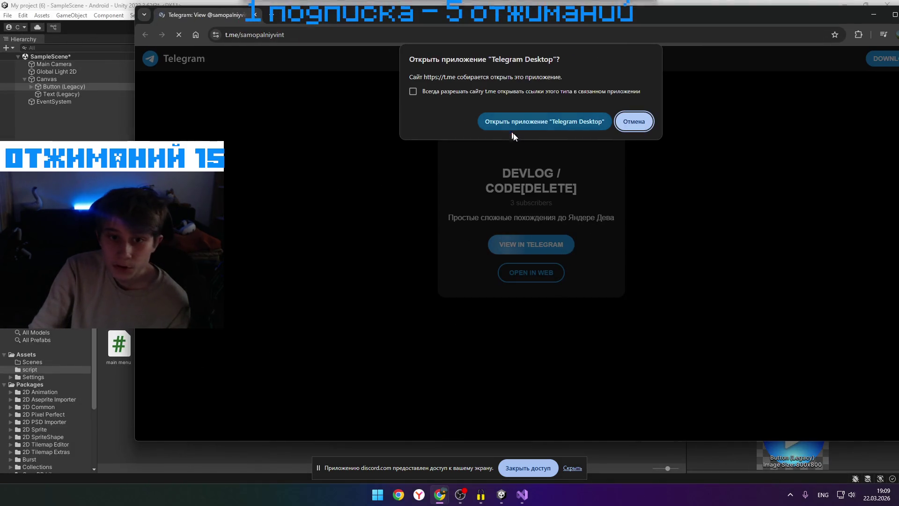
{"action": "left_click", "coordinate": [531, 121]}
{"action": "left_click", "coordinate": [858, 35]}
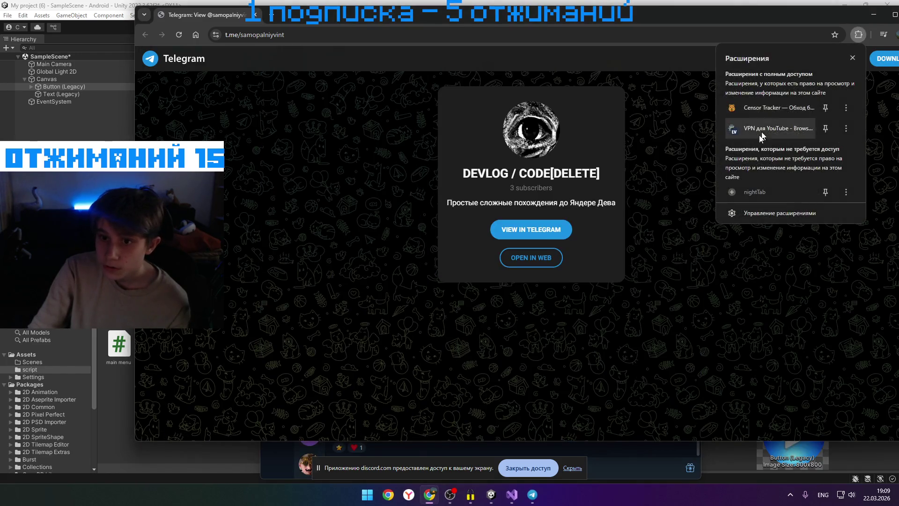
{"action": "left_click", "coordinate": [768, 128]}
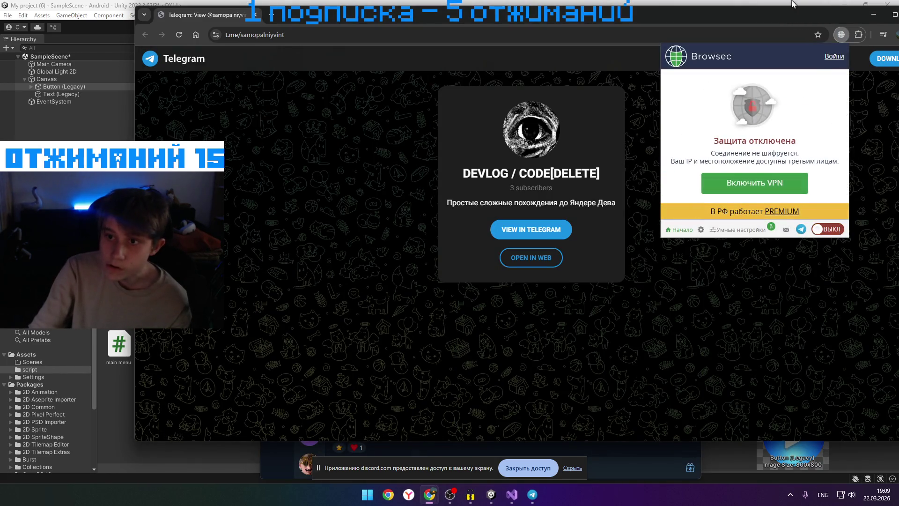
{"action": "double_click", "coordinate": [827, 21]}
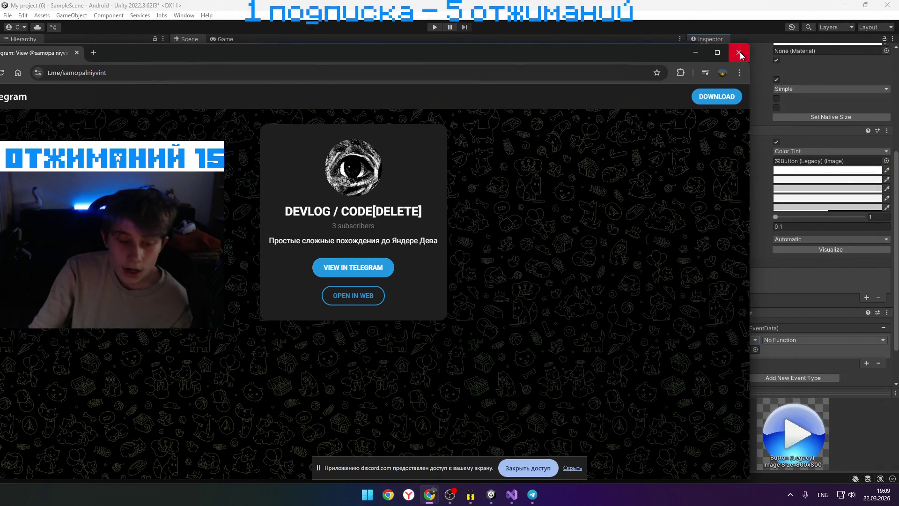
{"action": "left_click", "coordinate": [742, 55]}
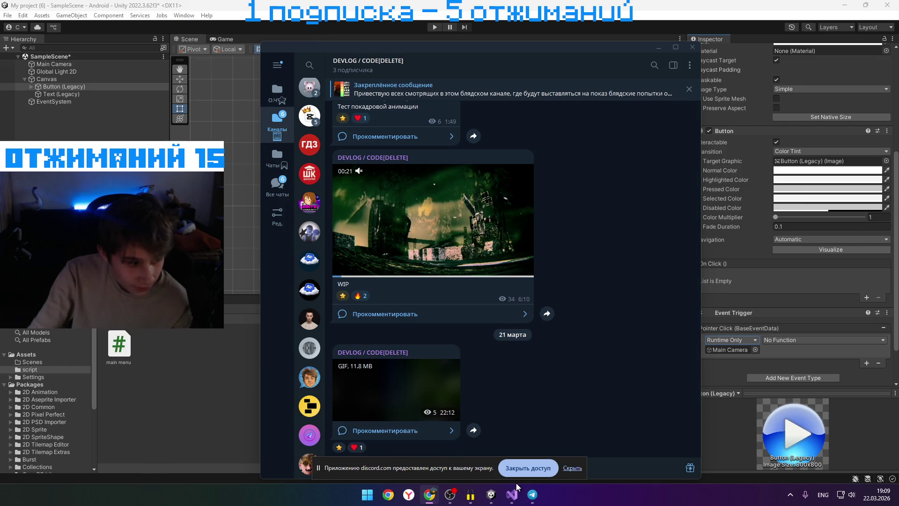
Maximize Telegram and jump to the DEVLOG channel's pinned first post
{"action": "left_click", "coordinate": [675, 47]}
{"action": "scroll", "coordinate": [355, 168], "scroll_direction": "up", "scroll_amount": 10}
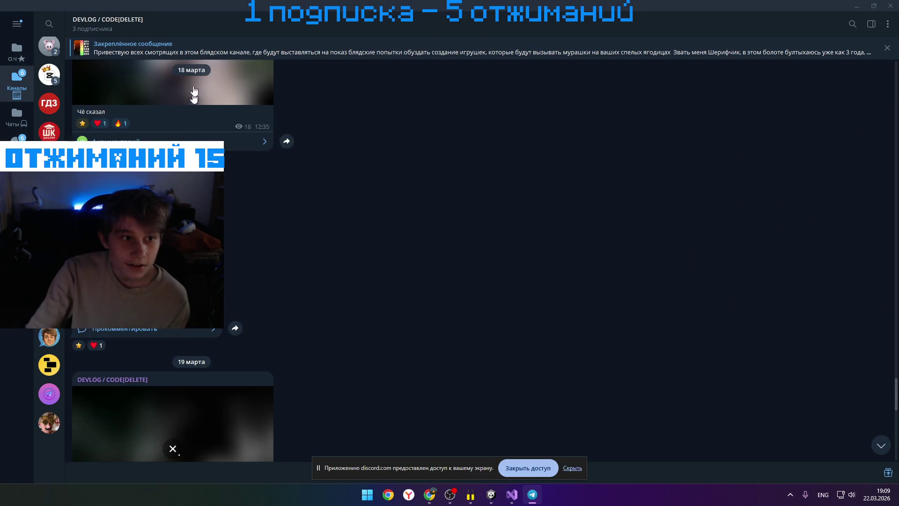
{"action": "left_click", "coordinate": [216, 51]}
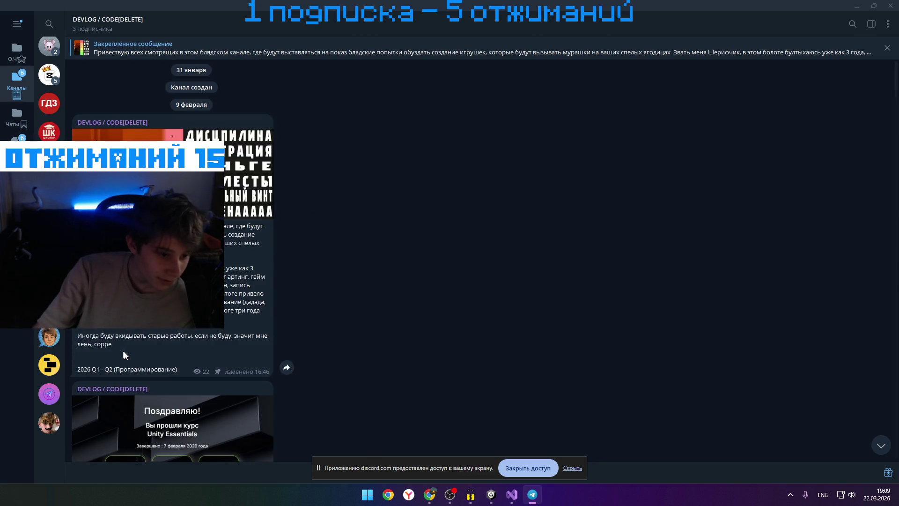
{"action": "mouse_move", "coordinate": [81, 335]}
{"action": "left_mouse_down"}
{"action": "mouse_move", "coordinate": [142, 335]}
{"action": "mouse_move", "coordinate": [131, 352]}
{"action": "mouse_move", "coordinate": [165, 367]}
{"action": "left_mouse_up"}
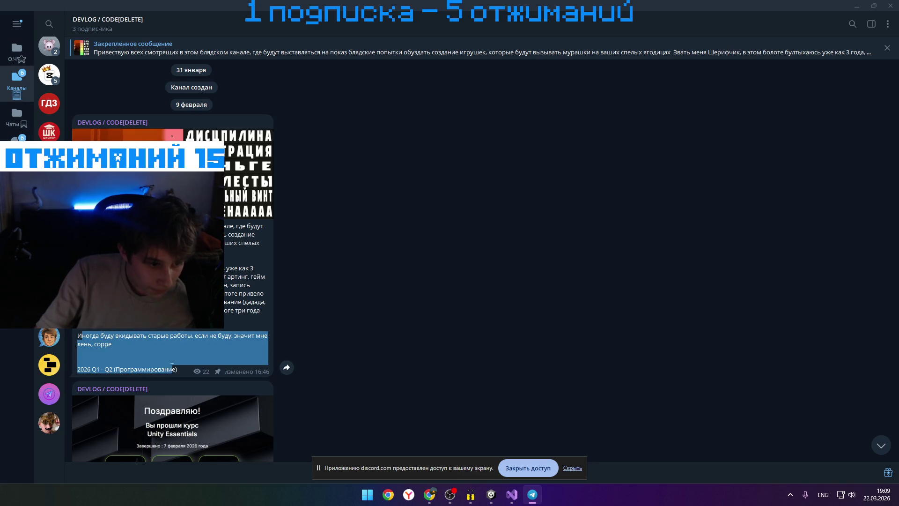
{"action": "left_click", "coordinate": [186, 352]}
Watch the 10 February video and the following video post in the feed
{"action": "scroll", "coordinate": [187, 353], "scroll_direction": "down", "scroll_amount": 4}
{"action": "scroll", "coordinate": [189, 356], "scroll_direction": "down", "scroll_amount": 4}
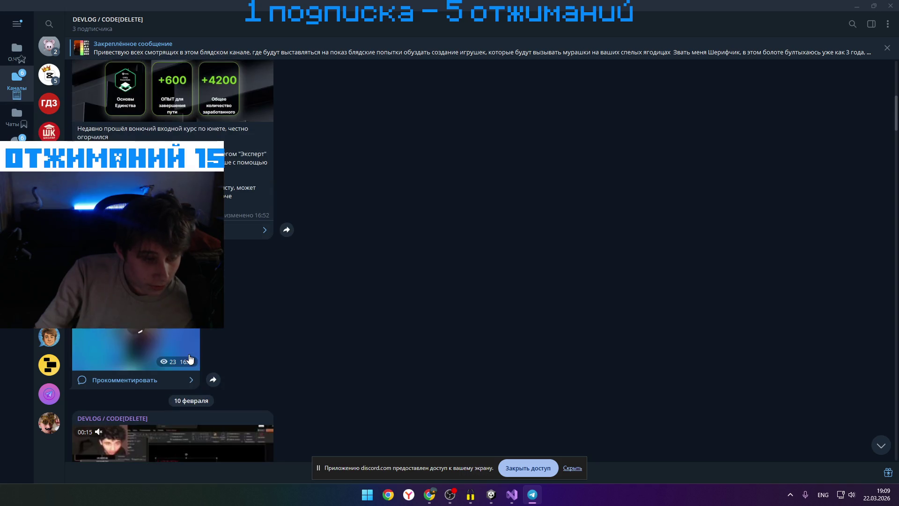
{"action": "scroll", "coordinate": [190, 356], "scroll_direction": "down", "scroll_amount": 4}
{"action": "left_click", "coordinate": [190, 348]}
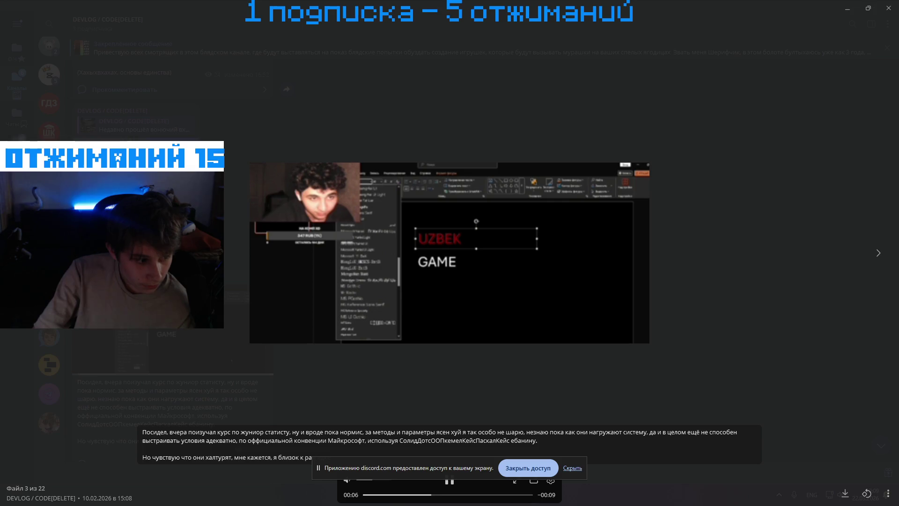
{"action": "key", "text": "Escape"}
{"action": "scroll", "coordinate": [173, 258], "scroll_direction": "down", "scroll_amount": 5}
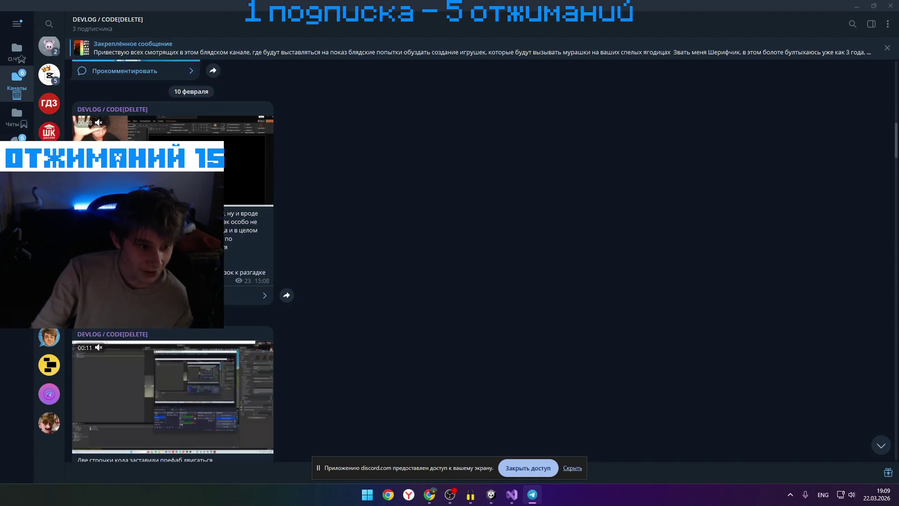
{"action": "left_click", "coordinate": [248, 280]}
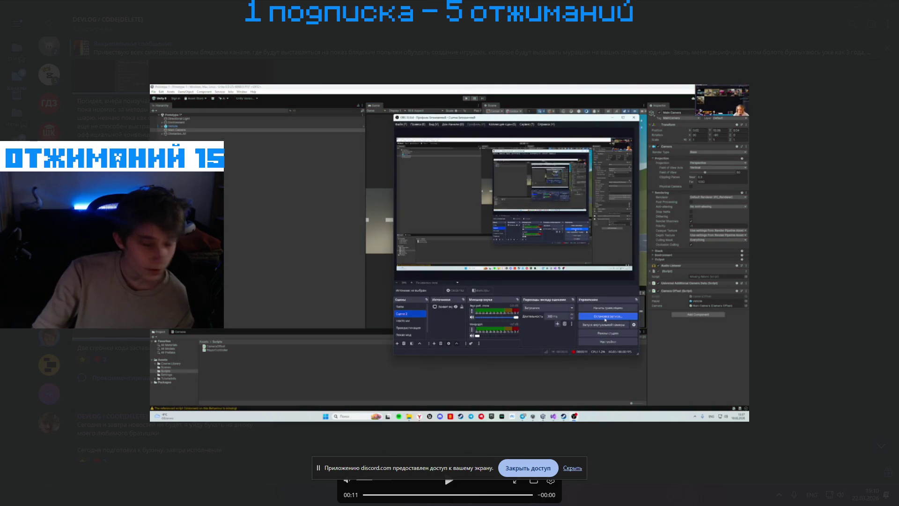
{"action": "key", "text": "Escape"}
{"action": "scroll", "coordinate": [468, 257], "scroll_direction": "down", "scroll_amount": 5}
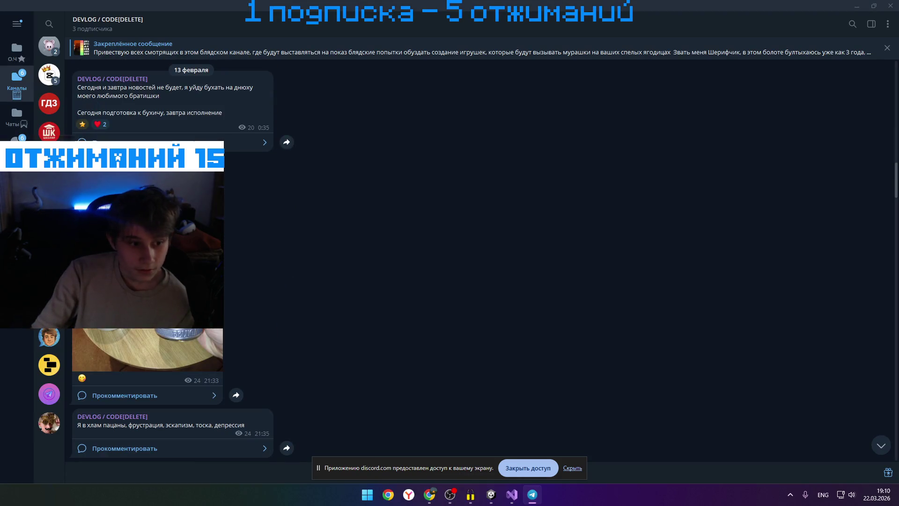
View the 21:33 photo, the 05-second-without-zaza video and the 15 February photo
{"action": "scroll", "coordinate": [148, 234], "scroll_direction": "down", "scroll_amount": 1}
{"action": "left_click", "coordinate": [147, 234]}
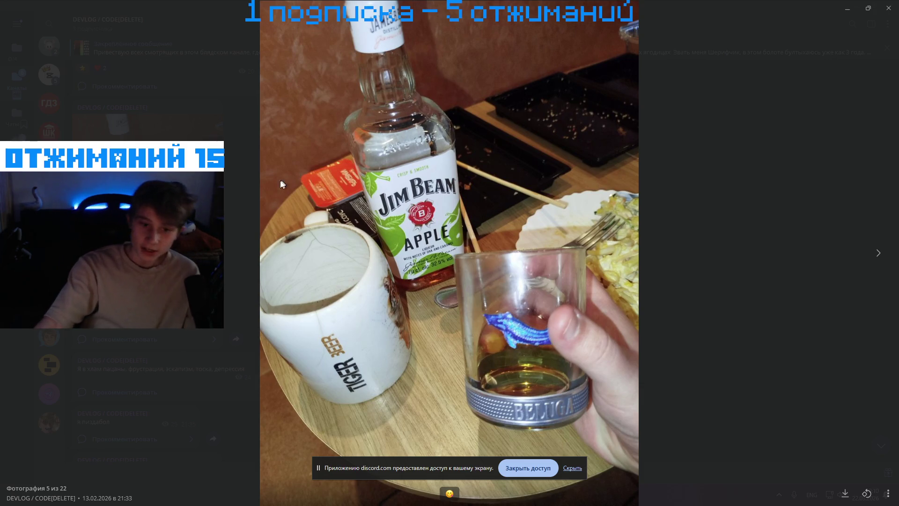
{"action": "key", "text": "Escape"}
{"action": "scroll", "coordinate": [449, 257], "scroll_direction": "down", "scroll_amount": 5}
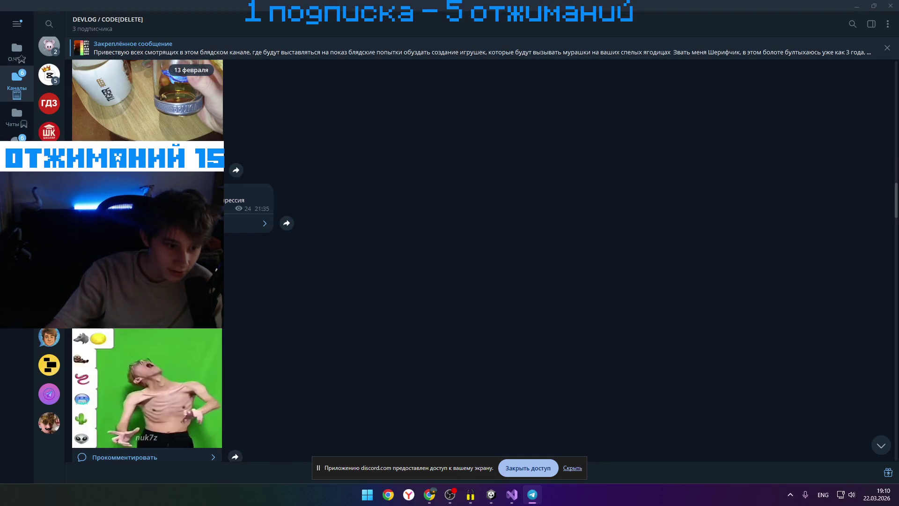
{"action": "left_click", "coordinate": [150, 234]}
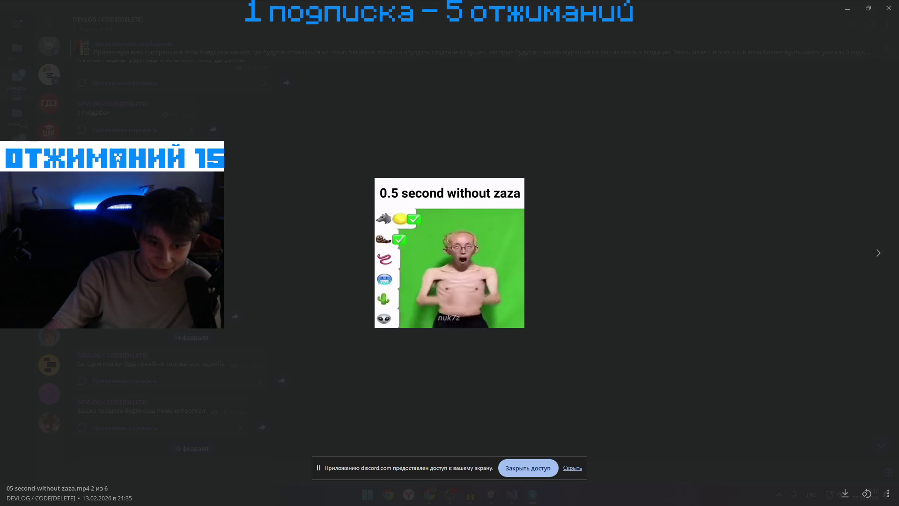
{"action": "key", "text": "Escape"}
{"action": "scroll", "coordinate": [173, 257], "scroll_direction": "down", "scroll_amount": 8}
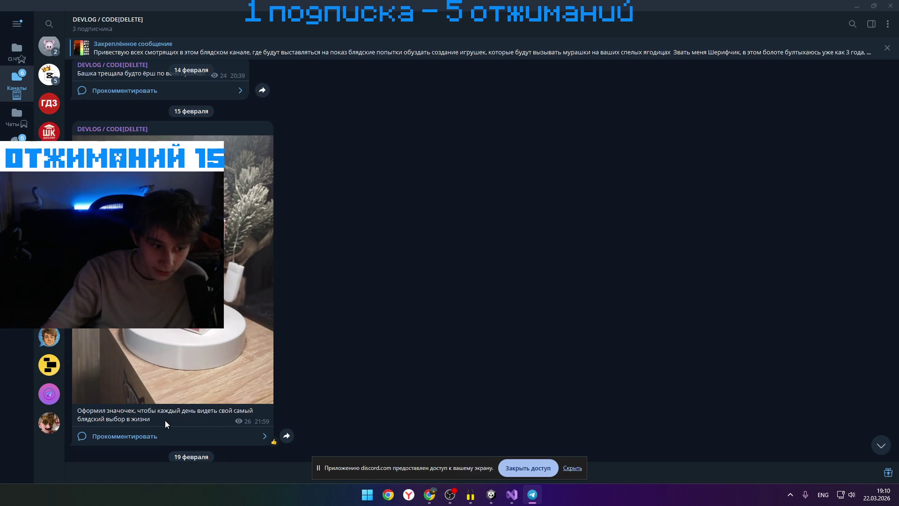
{"action": "left_click", "coordinate": [161, 359]}
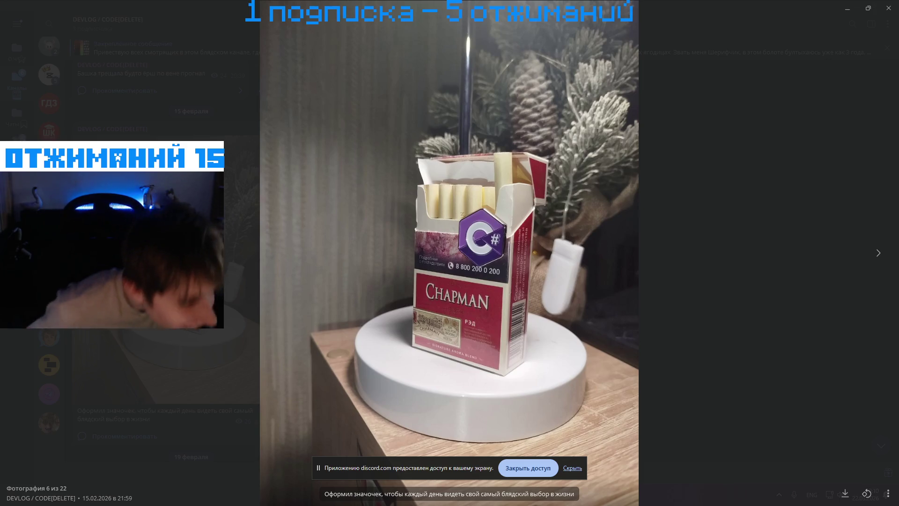
{"action": "key", "text": "Escape"}
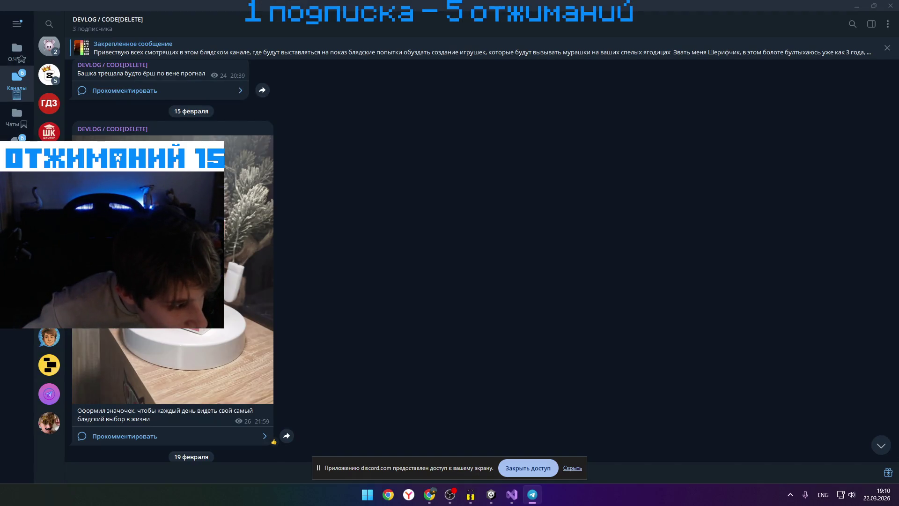
View the 19 February photo and watch the 20 February video, skipping to 00:29
{"action": "scroll", "coordinate": [173, 262], "scroll_direction": "down", "scroll_amount": 6}
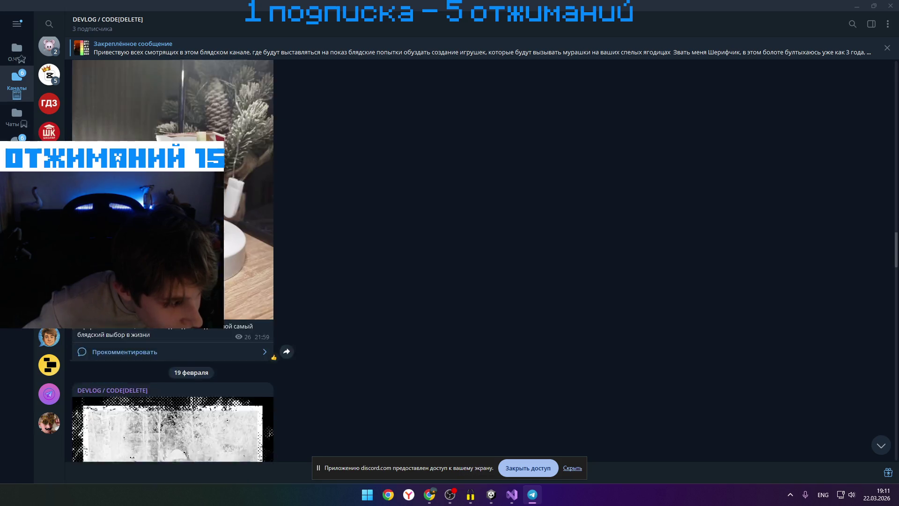
{"action": "left_click", "coordinate": [173, 262]}
{"action": "left_click", "coordinate": [173, 262]}
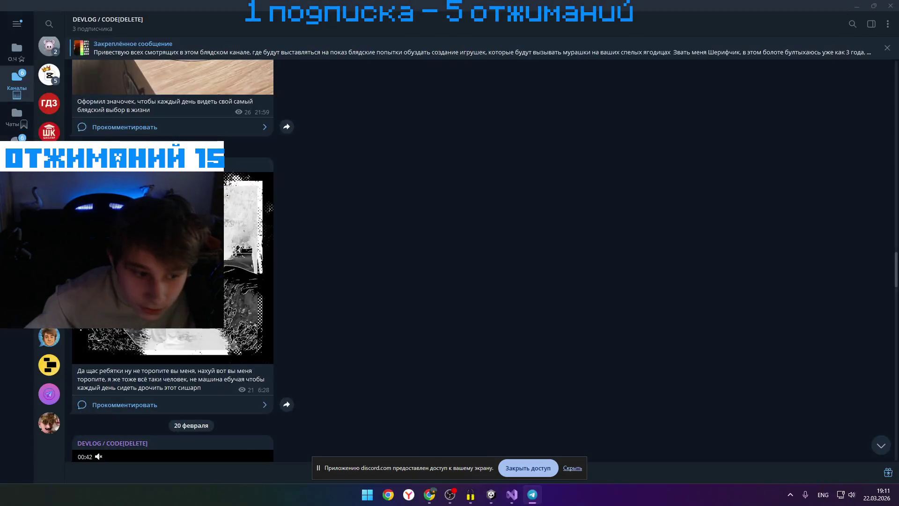
{"action": "left_click", "coordinate": [173, 262]}
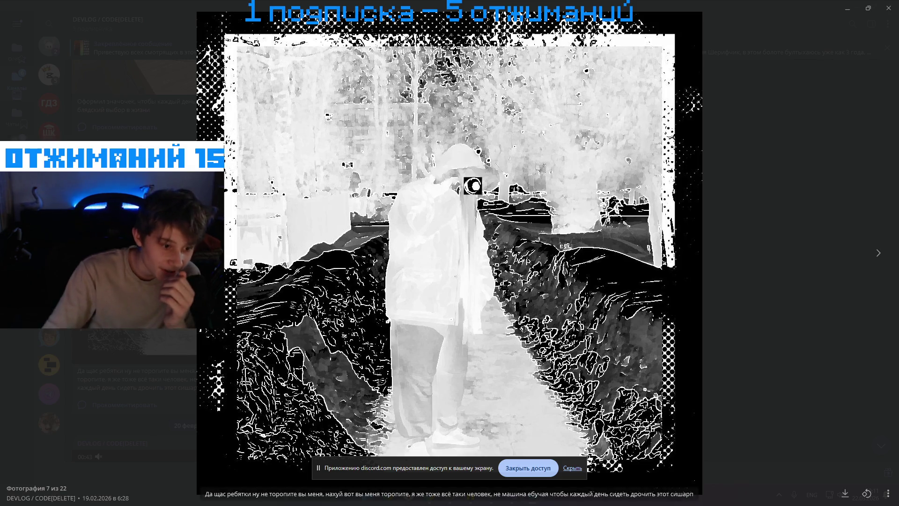
{"action": "key", "text": "Escape"}
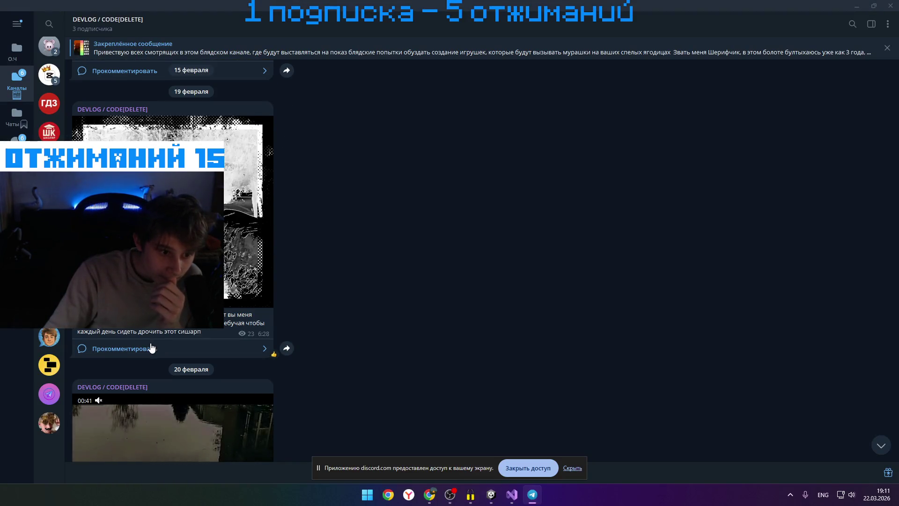
{"action": "scroll", "coordinate": [182, 384], "scroll_direction": "up", "scroll_amount": 1}
{"action": "scroll", "coordinate": [182, 384], "scroll_direction": "down", "scroll_amount": 5}
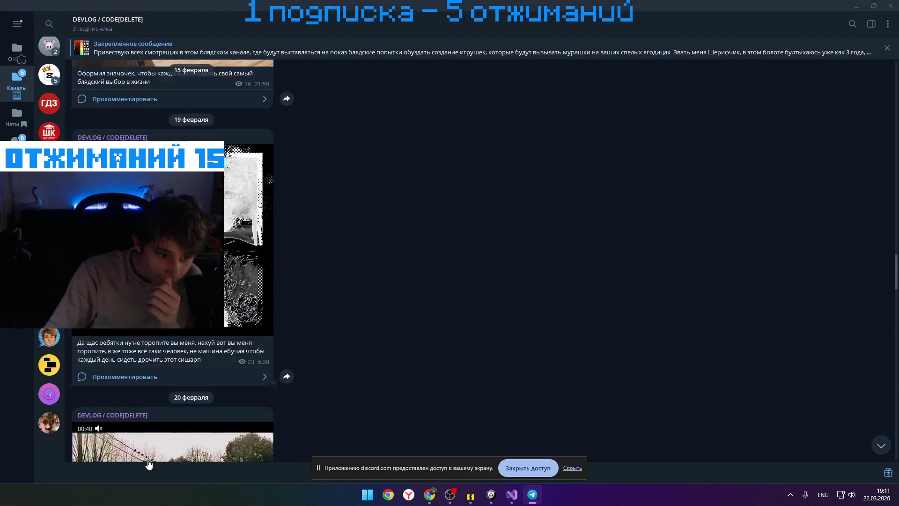
{"action": "left_click", "coordinate": [145, 407]}
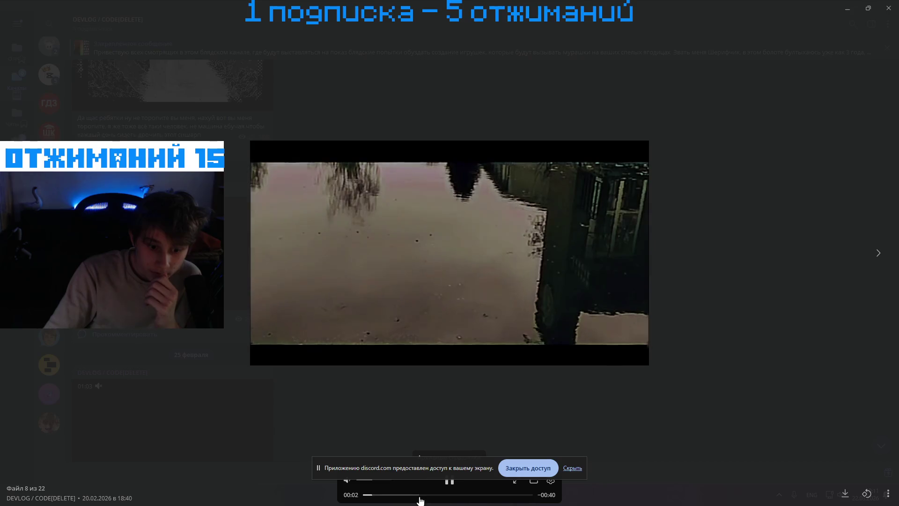
{"action": "left_click", "coordinate": [419, 495]}
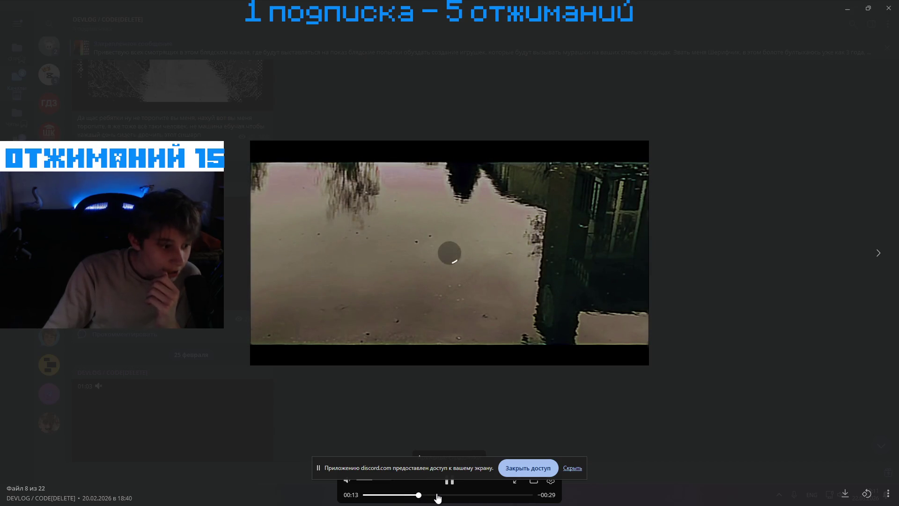
{"action": "left_click_drag", "start_coordinate": [438, 498], "coordinate": [481, 497]}
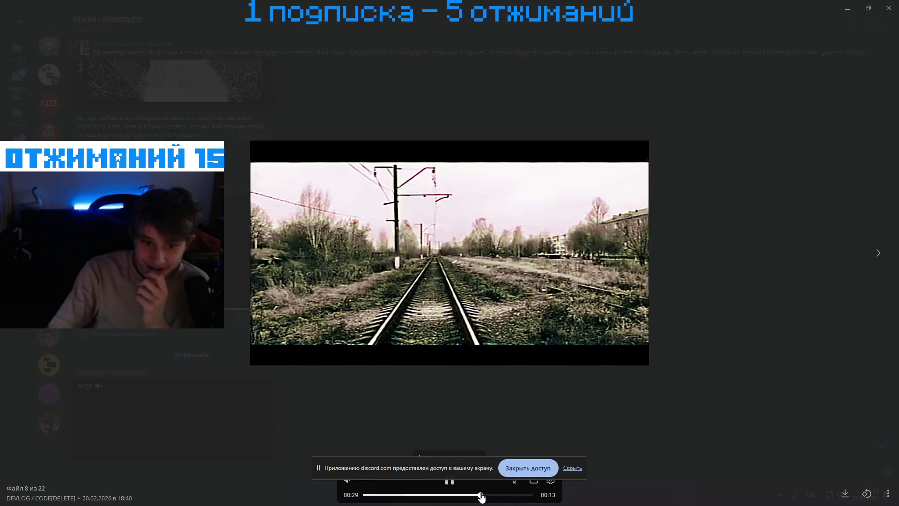
{"action": "left_click", "coordinate": [172, 407]}
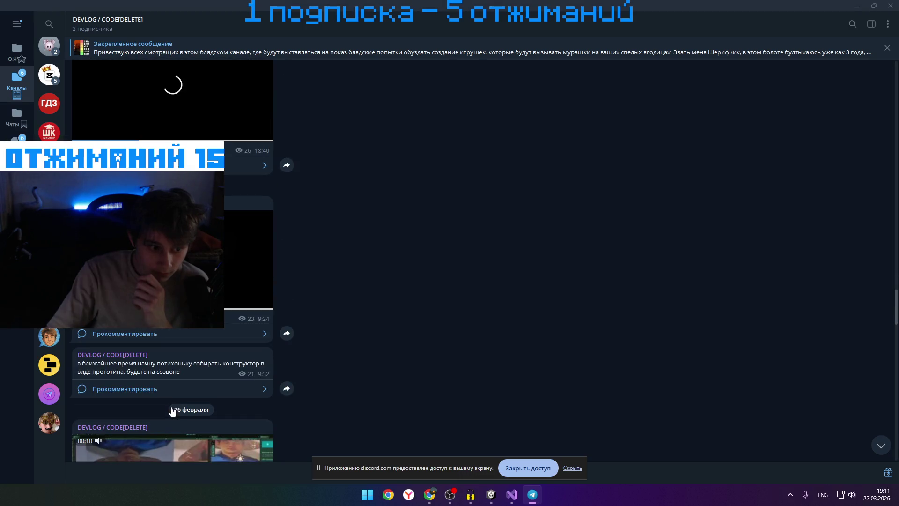
Watch the 9:24 video skipped to 00:21, then open the 4:48 post's video
{"action": "mouse_move", "coordinate": [89, 363]}
{"action": "left_mouse_down"}
{"action": "mouse_move", "coordinate": [197, 375]}
{"action": "mouse_move", "coordinate": [199, 366]}
{"action": "left_mouse_up"}
{"action": "scroll", "coordinate": [199, 366], "scroll_direction": "down", "scroll_amount": 1}
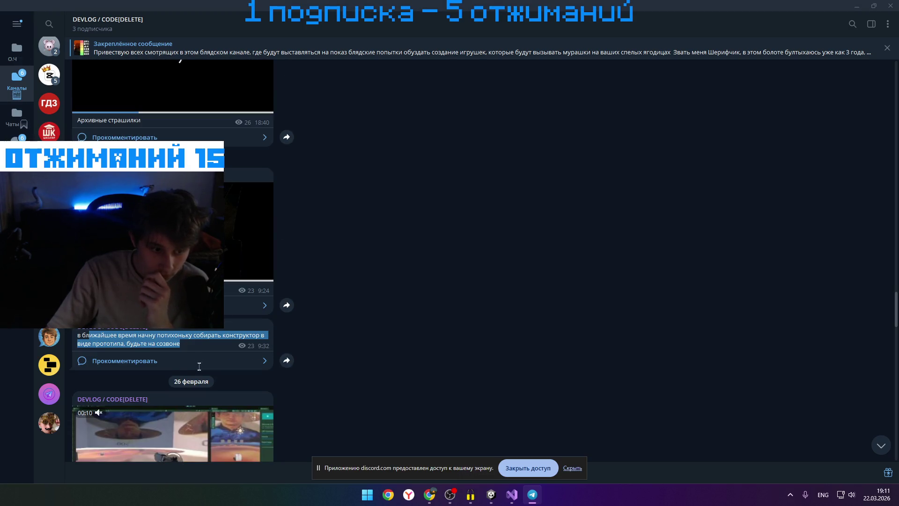
{"action": "left_click", "coordinate": [184, 347]}
{"action": "left_click", "coordinate": [248, 234]}
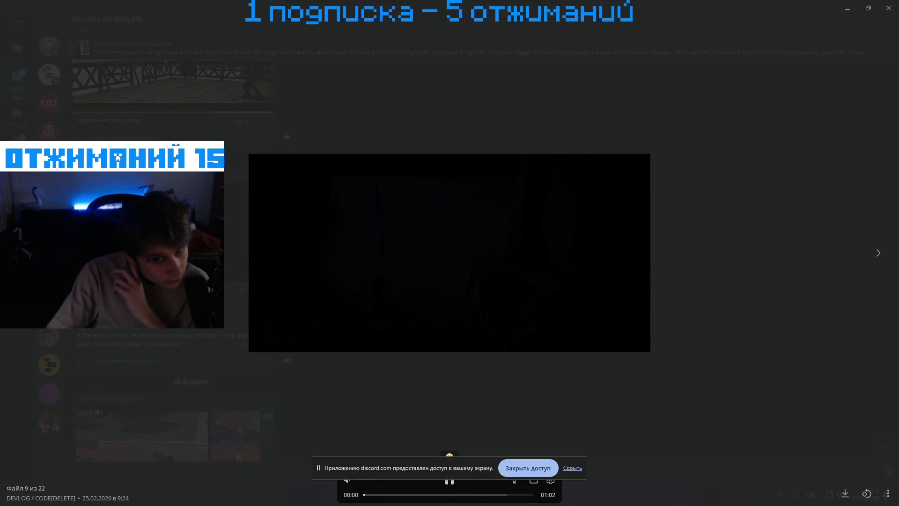
{"action": "left_click", "coordinate": [421, 494]}
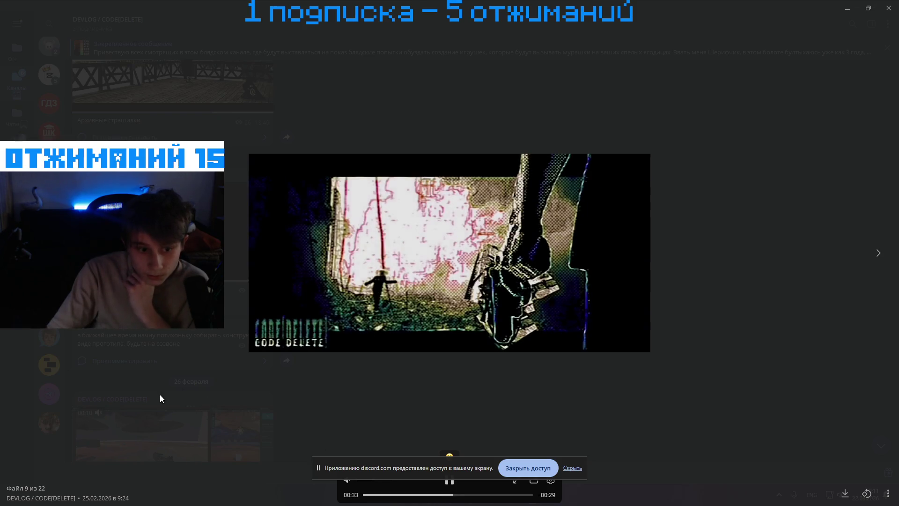
{"action": "left_click", "coordinate": [159, 395]}
{"action": "scroll", "coordinate": [157, 412], "scroll_direction": "down", "scroll_amount": 3}
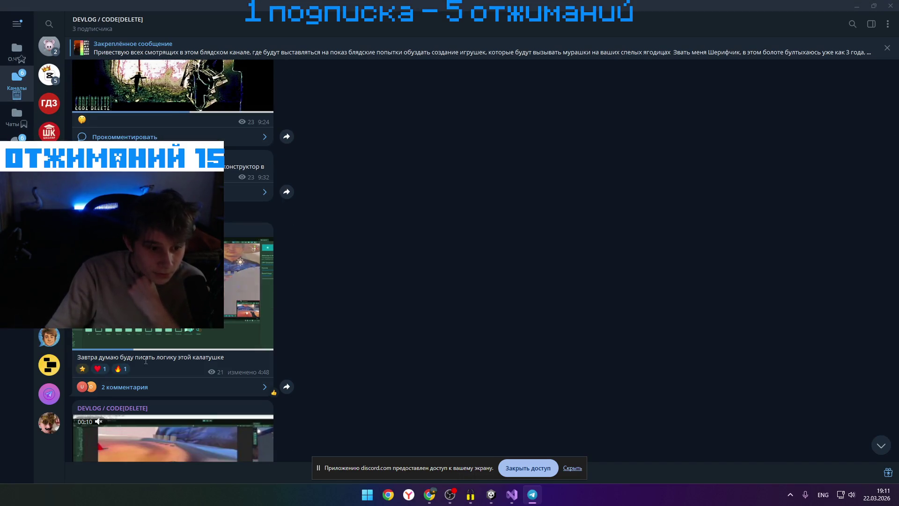
{"action": "left_click", "coordinate": [248, 281]}
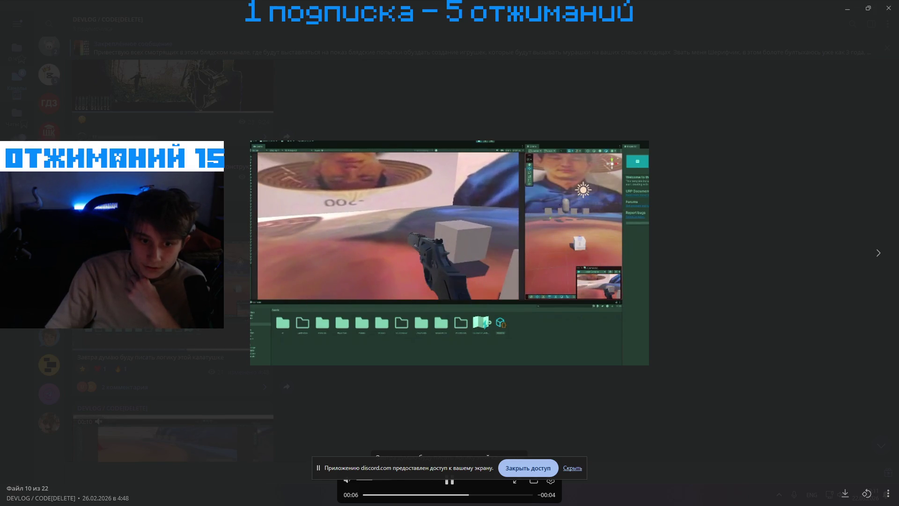
Watch the 23:53 post's video and view the BASTARD image post
{"action": "key", "text": "Escape"}
{"action": "scroll", "coordinate": [173, 258], "scroll_direction": "down", "scroll_amount": 5}
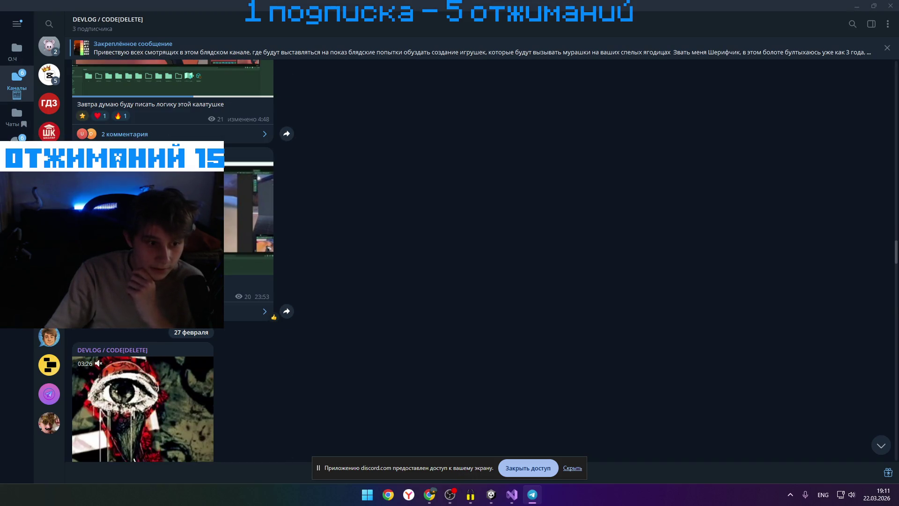
{"action": "left_click", "coordinate": [248, 215]}
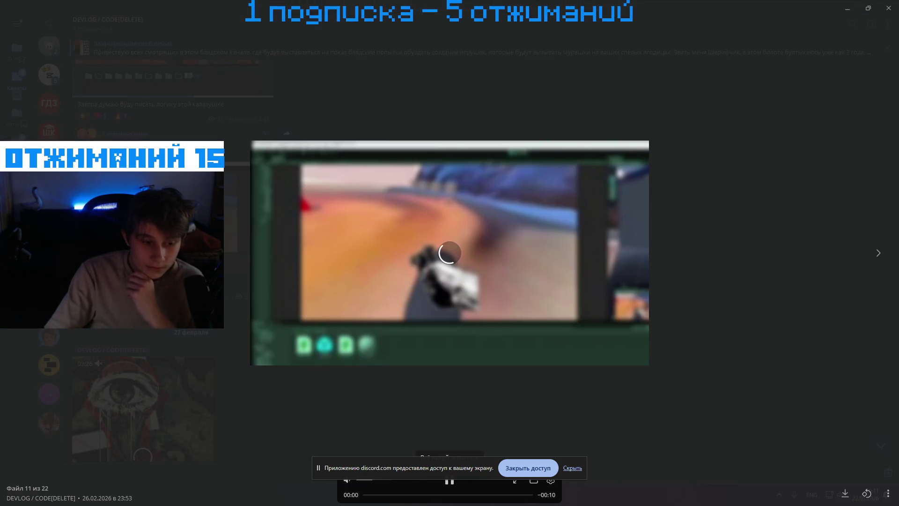
{"action": "key", "text": "Escape"}
{"action": "left_click", "coordinate": [107, 365]}
{"action": "key", "text": "Escape"}
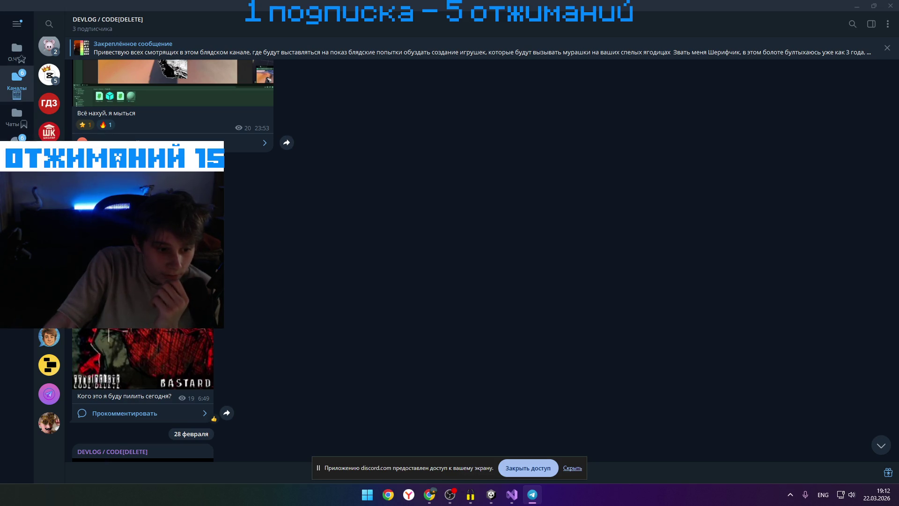
Scroll the feed down to the 2 марта separator and the 1 March posts
{"action": "scroll", "coordinate": [468, 257], "scroll_direction": "down", "scroll_amount": 1}
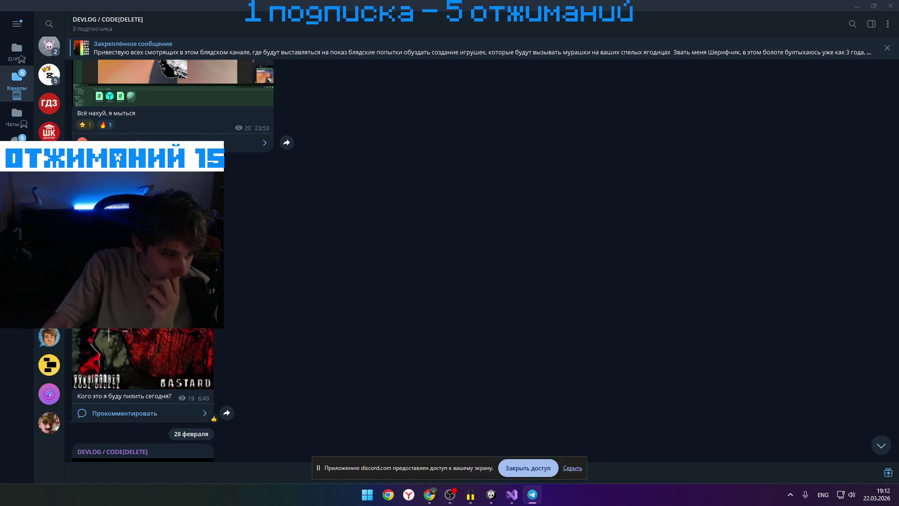
{"action": "scroll", "coordinate": [468, 258], "scroll_direction": "down", "scroll_amount": 10}
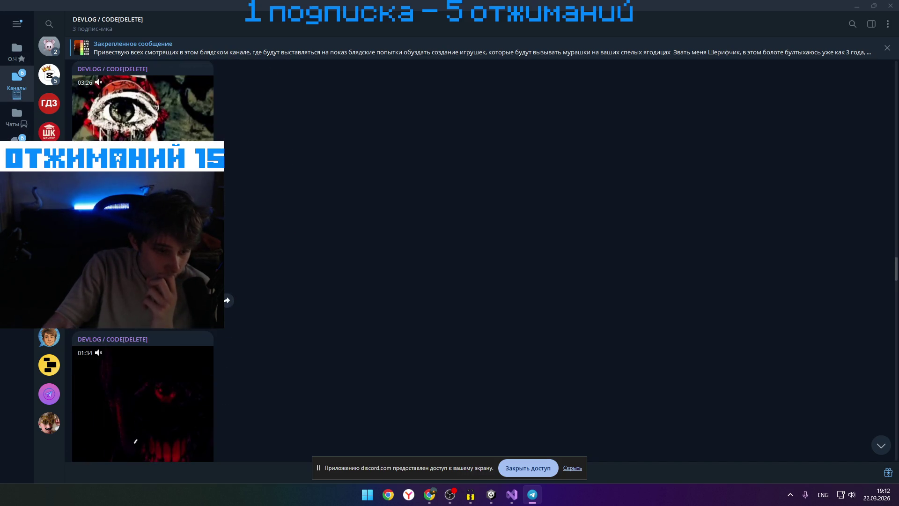
{"action": "scroll", "coordinate": [469, 257], "scroll_direction": "down", "scroll_amount": 1}
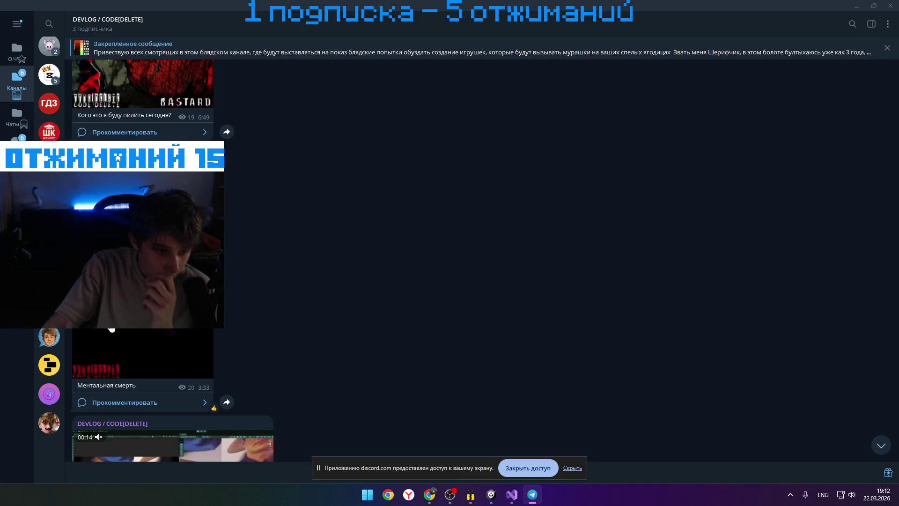
{"action": "scroll", "coordinate": [468, 257], "scroll_direction": "down", "scroll_amount": 5}
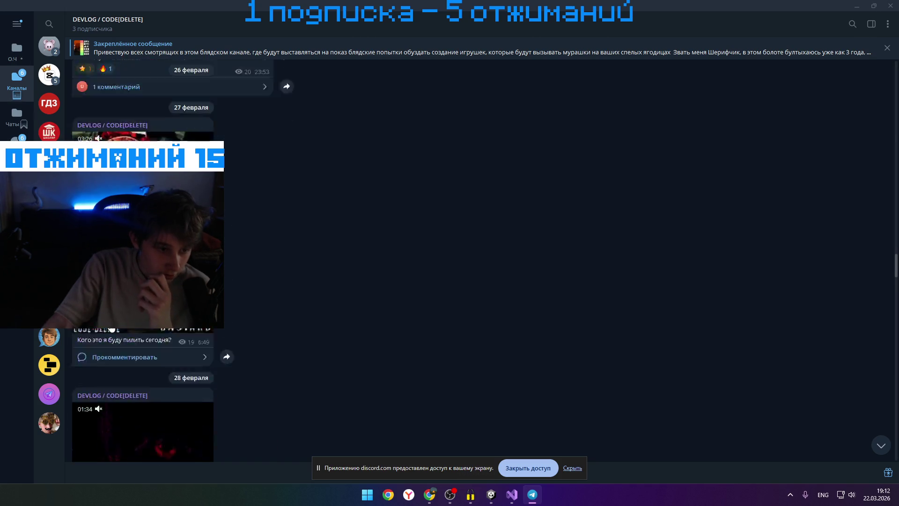
{"action": "scroll", "coordinate": [95, 331], "scroll_direction": "down", "scroll_amount": 5}
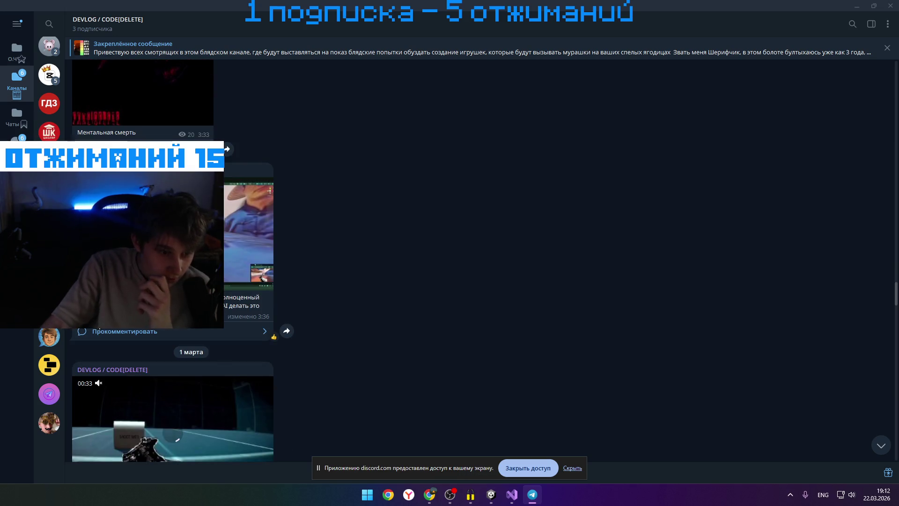
{"action": "scroll", "coordinate": [95, 331], "scroll_direction": "down", "scroll_amount": 3}
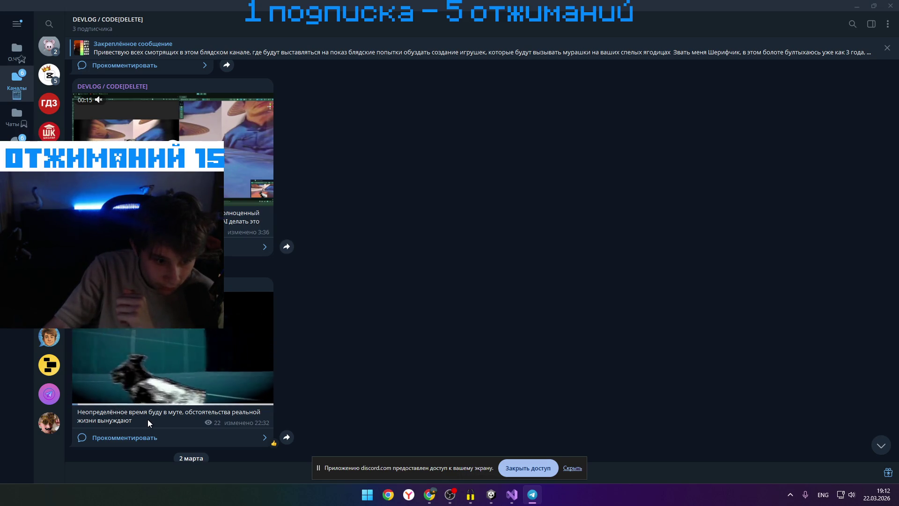
Replay the current video post full screen from the start
{"action": "left_click", "coordinate": [134, 379]}
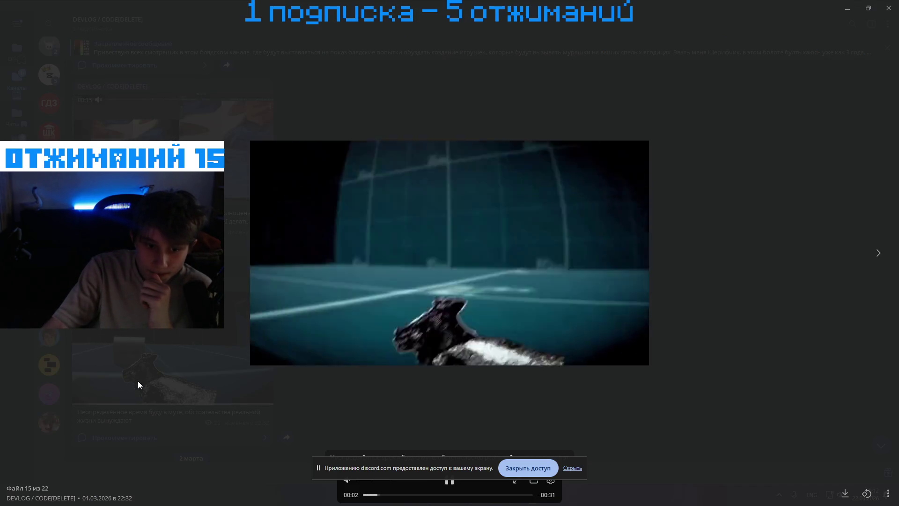
{"action": "left_click", "coordinate": [137, 380]}
{"action": "left_click", "coordinate": [139, 376]}
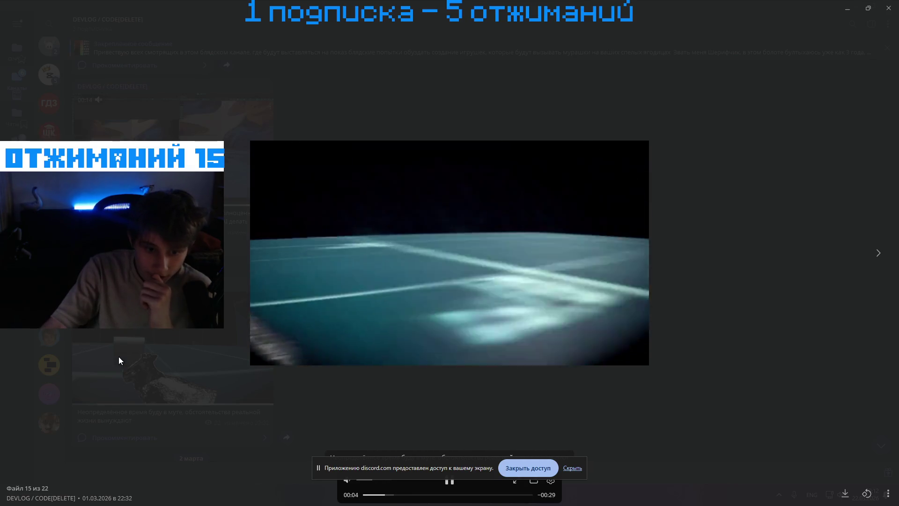
{"action": "left_click", "coordinate": [119, 360]}
{"action": "scroll", "coordinate": [119, 361], "scroll_direction": "down", "scroll_amount": 2}
{"action": "scroll", "coordinate": [119, 361], "scroll_direction": "up", "scroll_amount": 3}
{"action": "scroll", "coordinate": [119, 361], "scroll_direction": "down", "scroll_amount": 3}
{"action": "scroll", "coordinate": [120, 361], "scroll_direction": "up", "scroll_amount": 4}
Watch the 28 February video and the 3 March intro video
{"action": "left_click", "coordinate": [173, 234]}
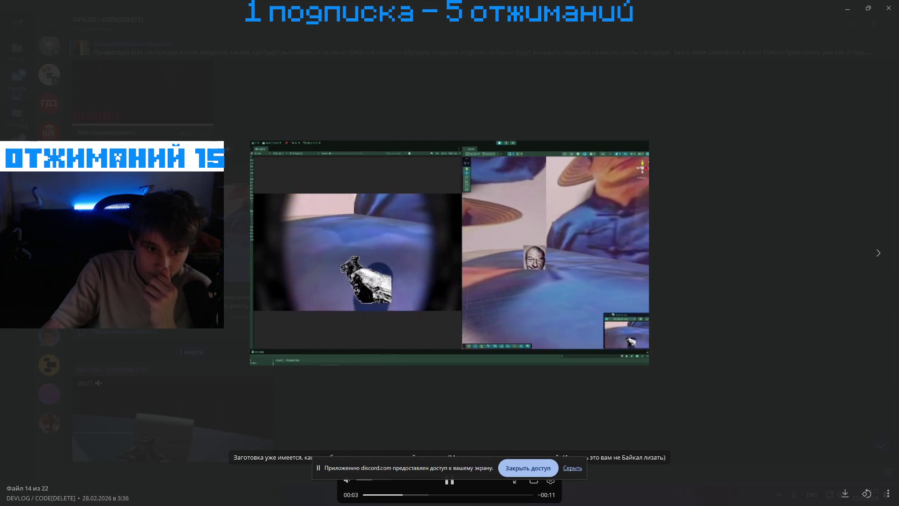
{"action": "key", "text": "Escape"}
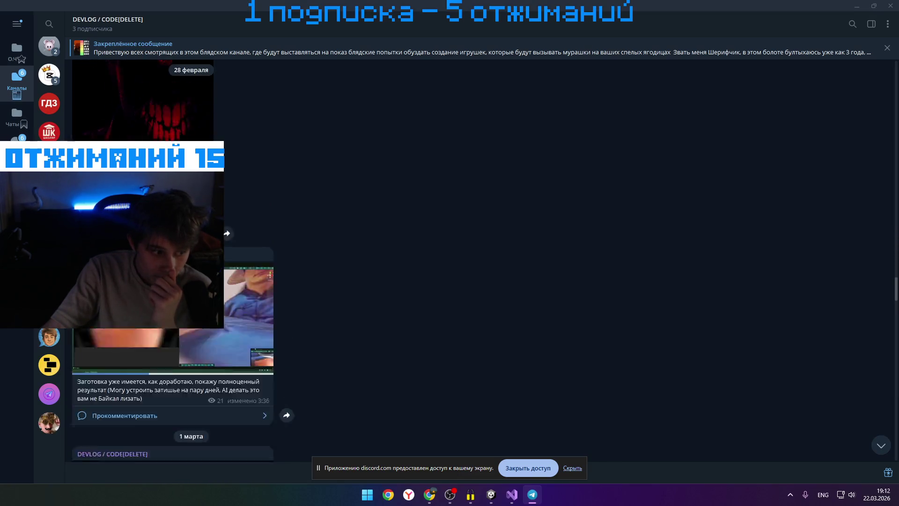
{"action": "scroll", "coordinate": [129, 323], "scroll_direction": "down", "scroll_amount": 7}
{"action": "scroll", "coordinate": [129, 331], "scroll_direction": "down", "scroll_amount": 5}
{"action": "left_click", "coordinate": [130, 331]}
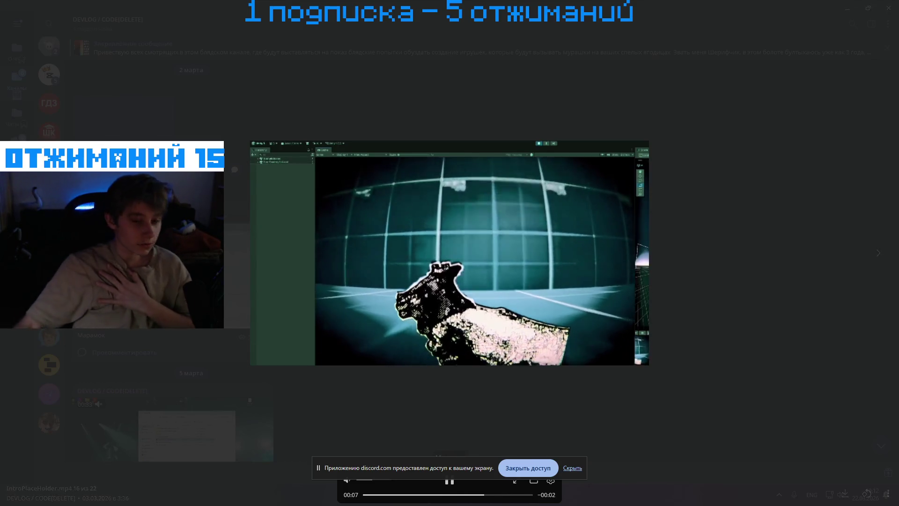
{"action": "key", "text": "Escape"}
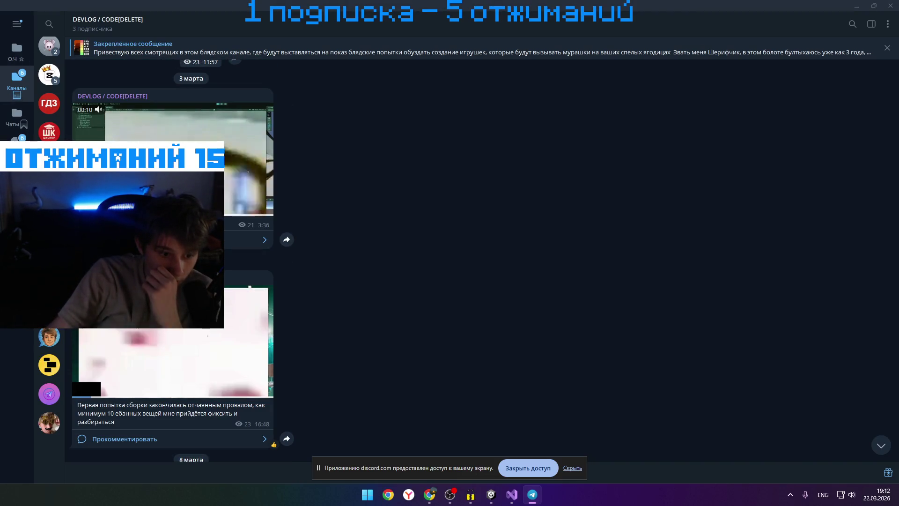
{"action": "scroll", "coordinate": [468, 258], "scroll_direction": "down", "scroll_amount": 1}
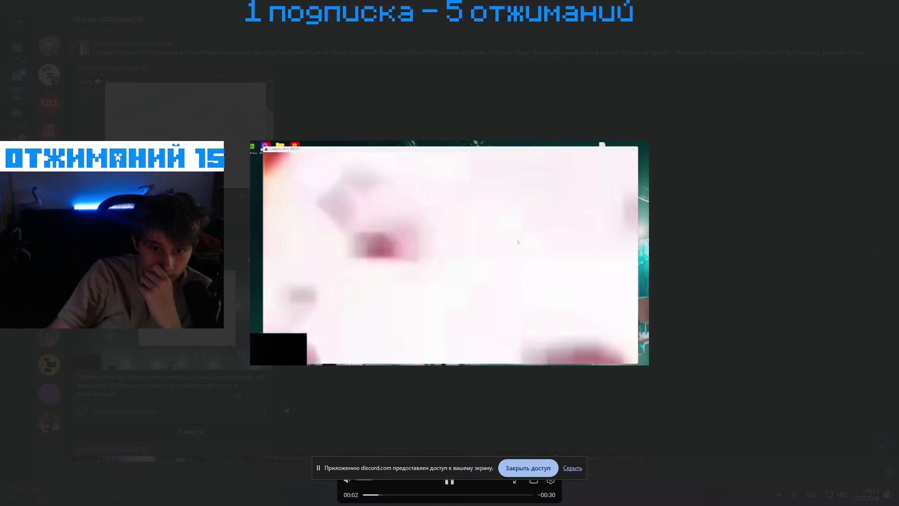
{"action": "left_click", "coordinate": [107, 330]}
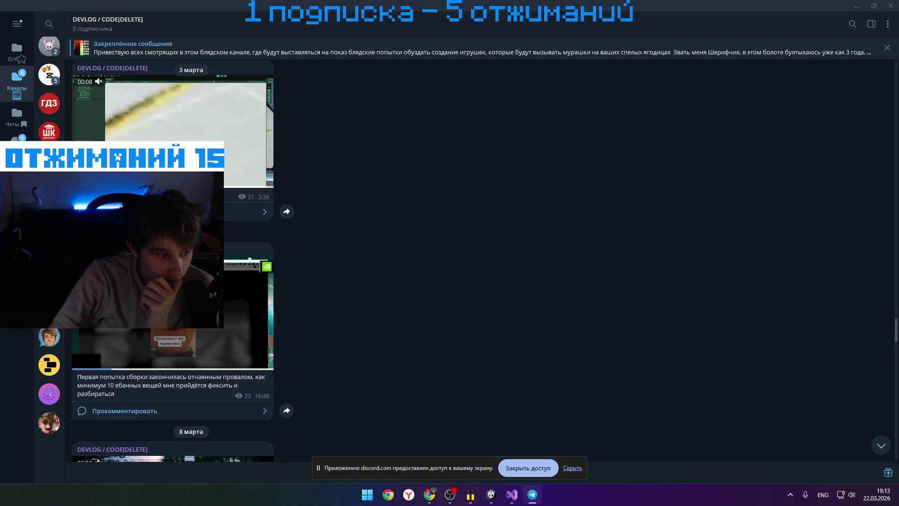
Watch the 8 March video and the meme video post
{"action": "scroll", "coordinate": [107, 330], "scroll_direction": "down", "scroll_amount": 4}
{"action": "left_click", "coordinate": [107, 281]}
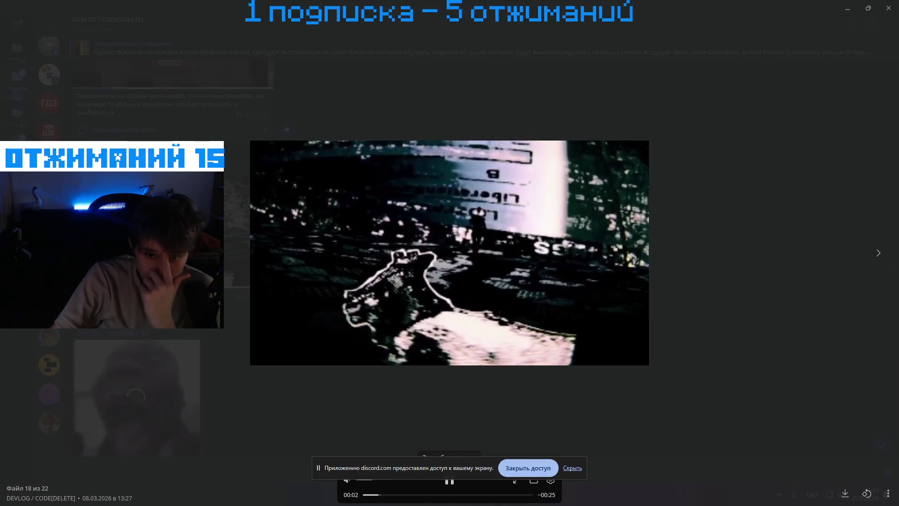
{"action": "left_click", "coordinate": [177, 433]}
{"action": "scroll", "coordinate": [178, 433], "scroll_direction": "down", "scroll_amount": 3}
{"action": "left_click", "coordinate": [177, 433]}
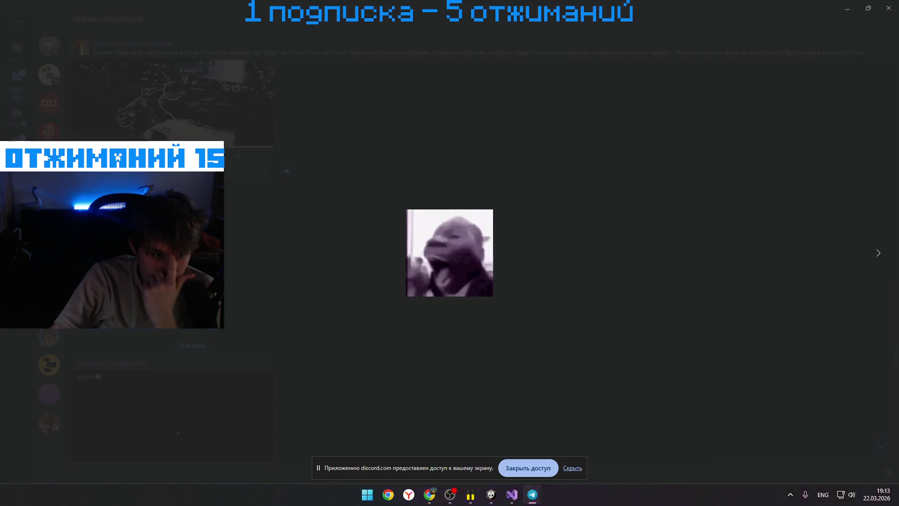
{"action": "key", "text": "Escape"}
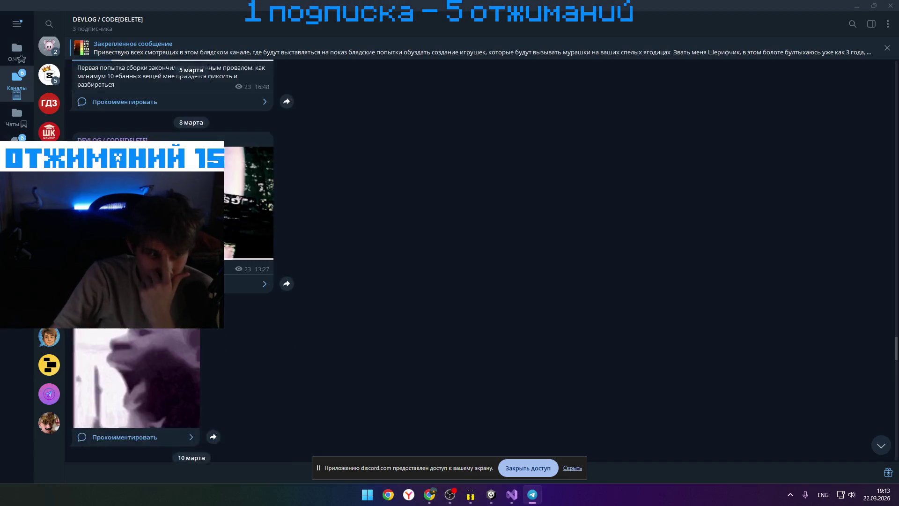
Scroll down to the 19 марта post and open its photo full-screen
{"action": "scroll", "coordinate": [173, 258], "scroll_direction": "down", "scroll_amount": 8}
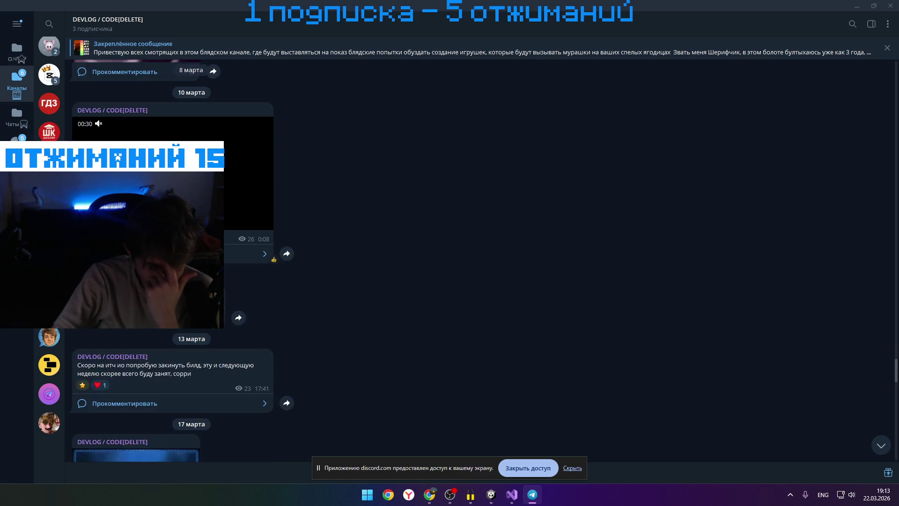
{"action": "scroll", "coordinate": [173, 257], "scroll_direction": "down", "scroll_amount": 10}
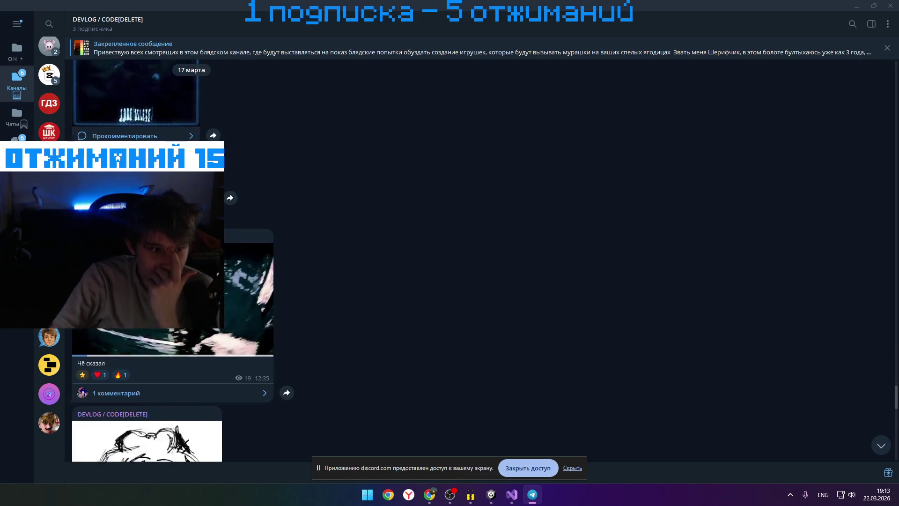
{"action": "scroll", "coordinate": [173, 340], "scroll_direction": "down", "scroll_amount": 10}
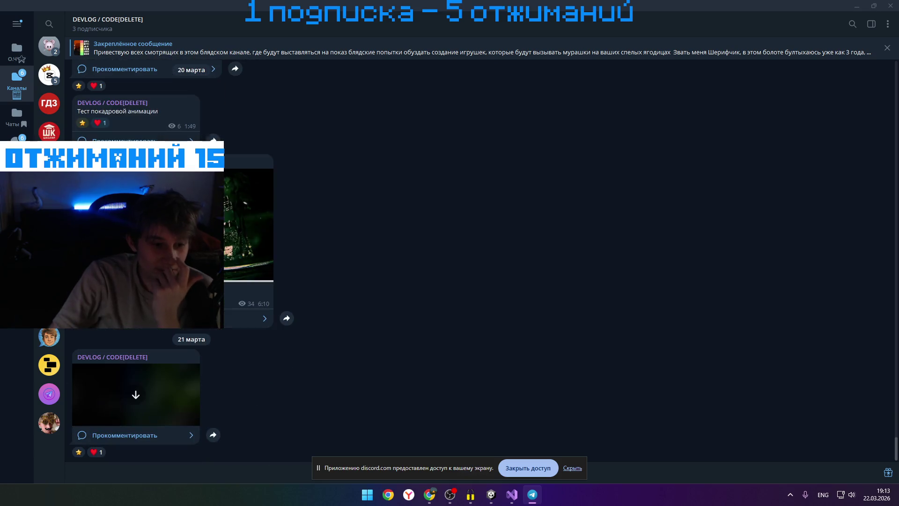
{"action": "scroll", "coordinate": [173, 340], "scroll_direction": "up", "scroll_amount": 6}
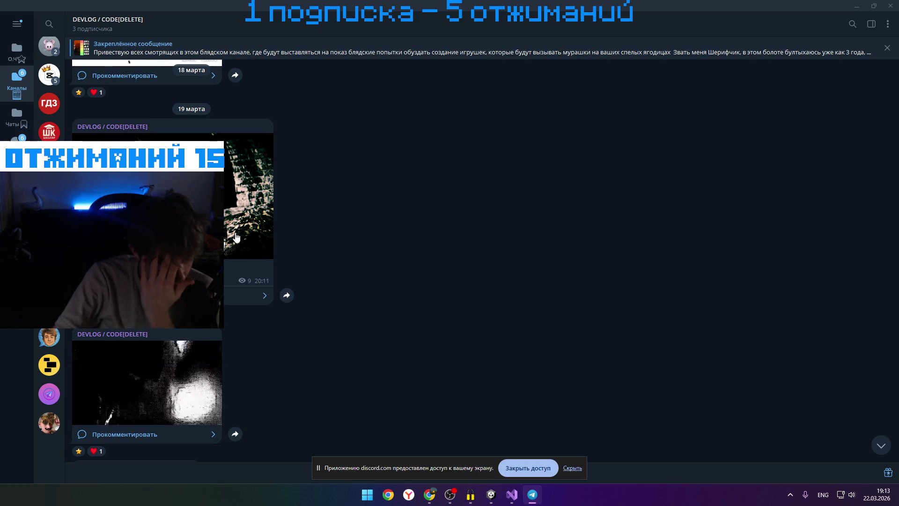
{"action": "left_click", "coordinate": [231, 231]}
{"action": "key", "text": "Escape"}
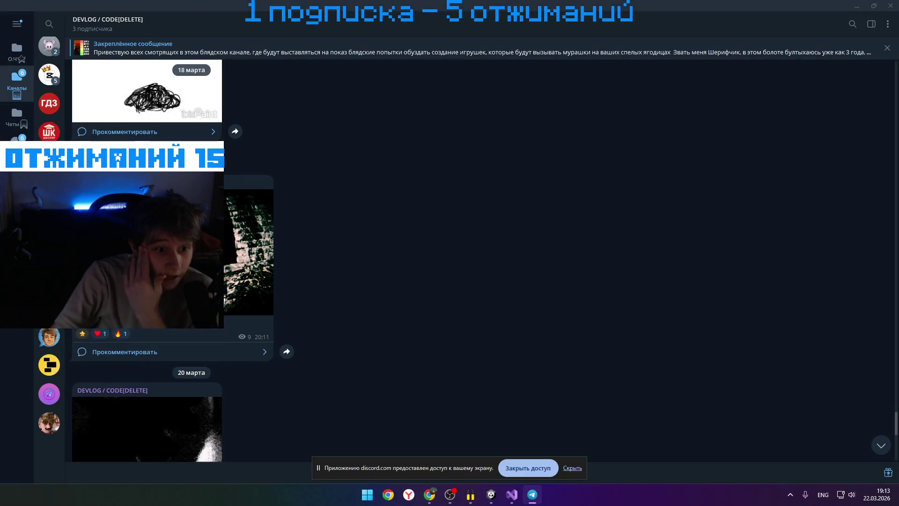
{"action": "left_click", "coordinate": [230, 231]}
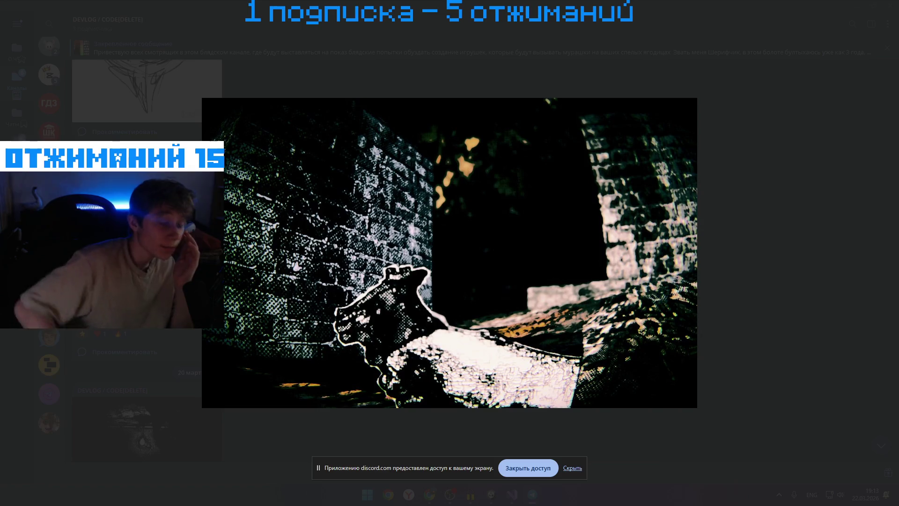
View the newer video, animation.gif.mp4 and the 19 марта photo, then play the 20 марта 6:10 video
{"action": "key", "text": "Escape"}
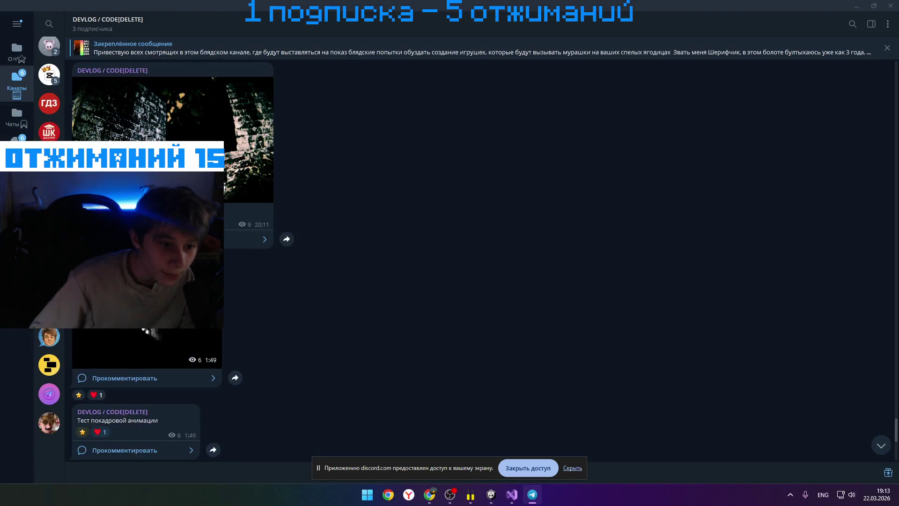
{"action": "scroll", "coordinate": [140, 281], "scroll_direction": "down", "scroll_amount": 5}
{"action": "left_click", "coordinate": [140, 393]}
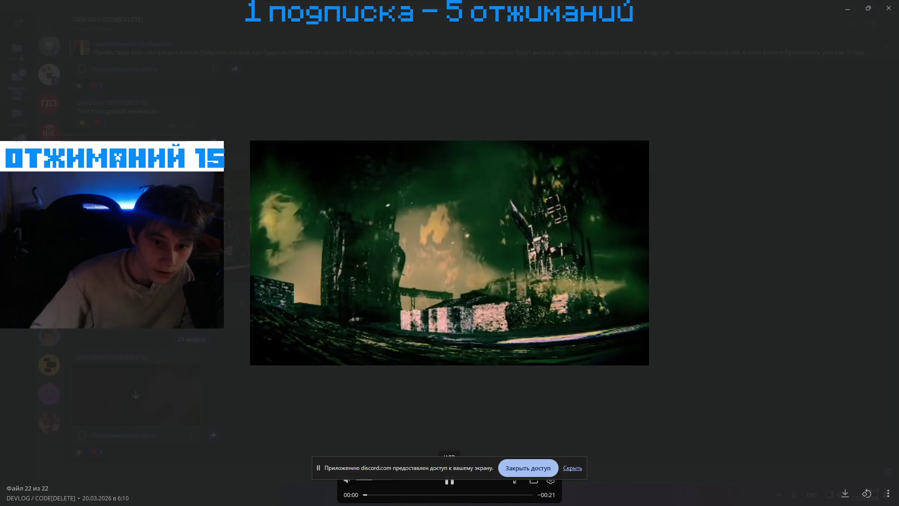
{"action": "key", "text": "Escape"}
{"action": "left_click", "coordinate": [74, 229]}
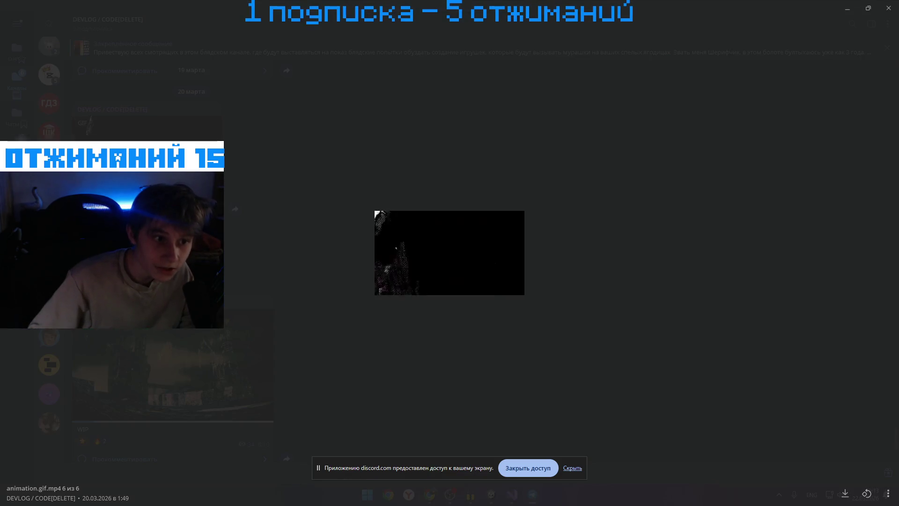
{"action": "key", "text": "Escape"}
{"action": "left_click", "coordinate": [141, 126]}
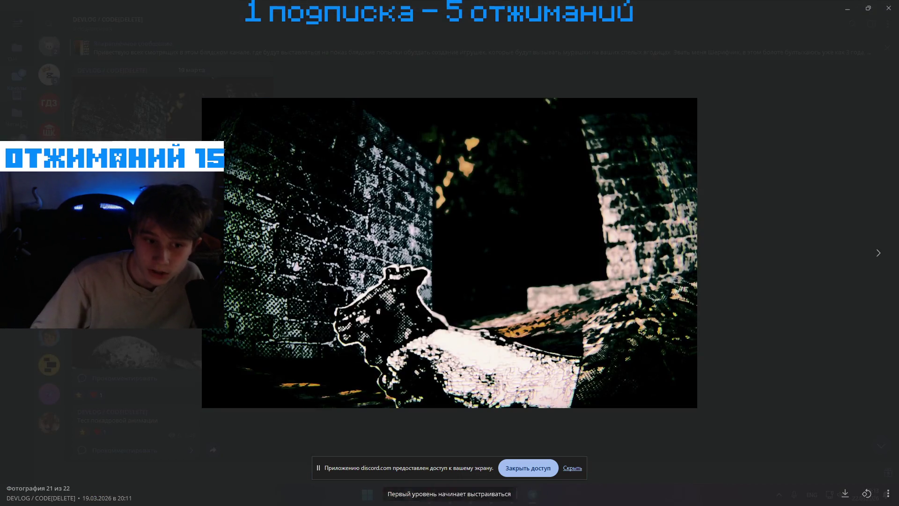
{"action": "key", "text": "Escape"}
{"action": "scroll", "coordinate": [140, 257], "scroll_direction": "down", "scroll_amount": 3}
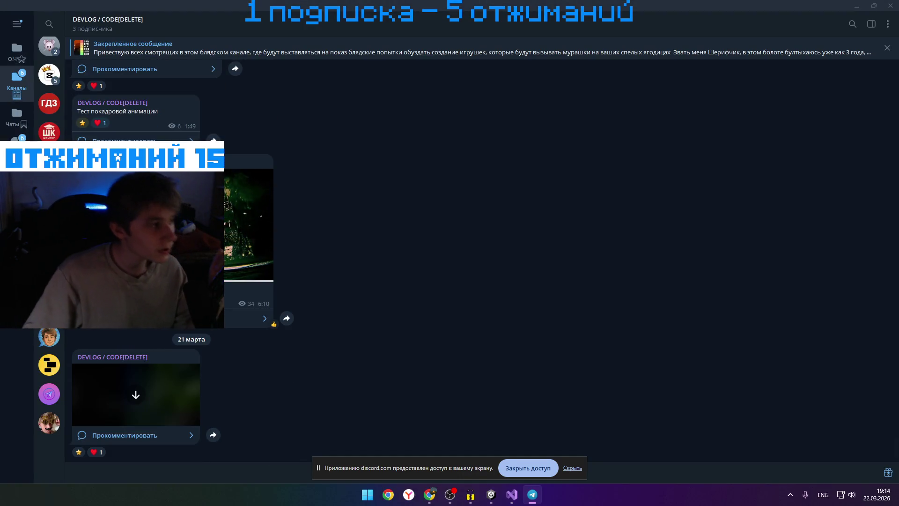
{"action": "left_click", "coordinate": [248, 225]}
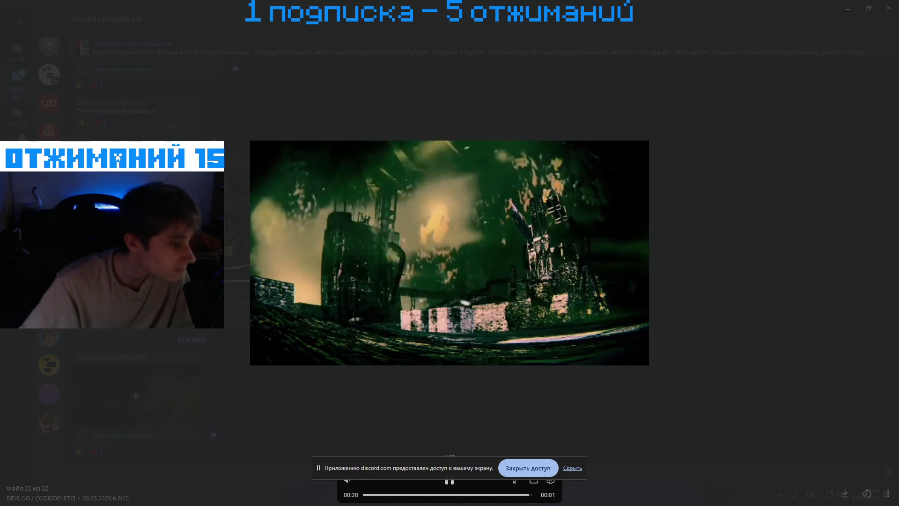
Close the 6:10 video, then start and cancel downloading the 11.8 MB GIF in the 21 марта post
{"action": "left_click", "coordinate": [239, 361]}
{"action": "scroll", "coordinate": [199, 345], "scroll_direction": "up", "scroll_amount": 5}
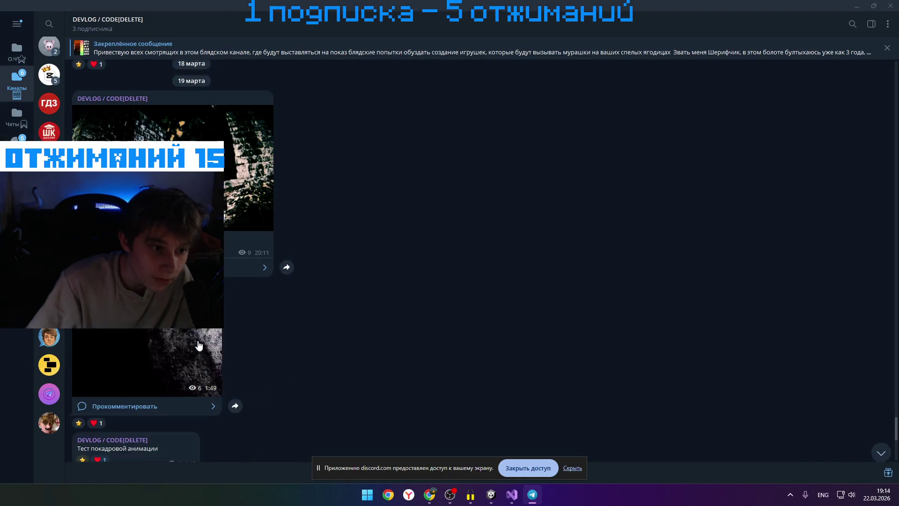
{"action": "scroll", "coordinate": [199, 345], "scroll_direction": "up", "scroll_amount": 10}
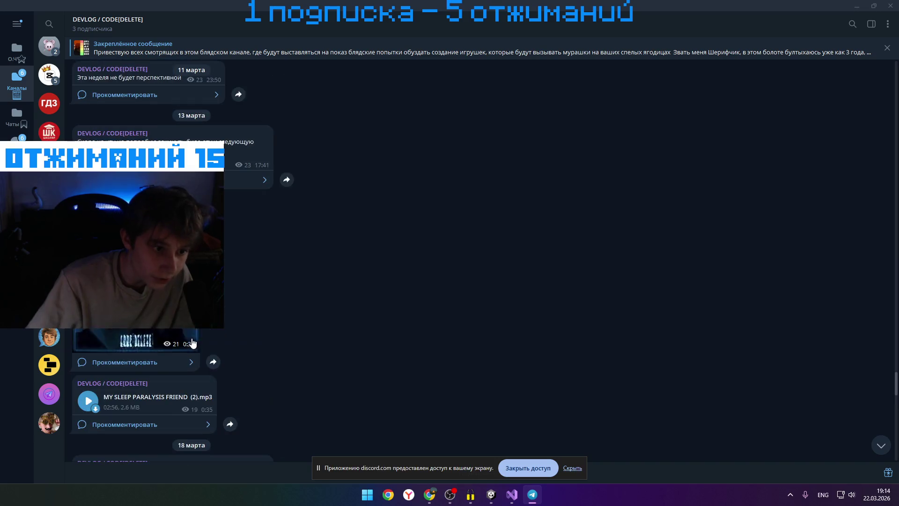
{"action": "scroll", "coordinate": [192, 342], "scroll_direction": "up", "scroll_amount": 10}
{"action": "scroll", "coordinate": [174, 340], "scroll_direction": "down", "scroll_amount": 5}
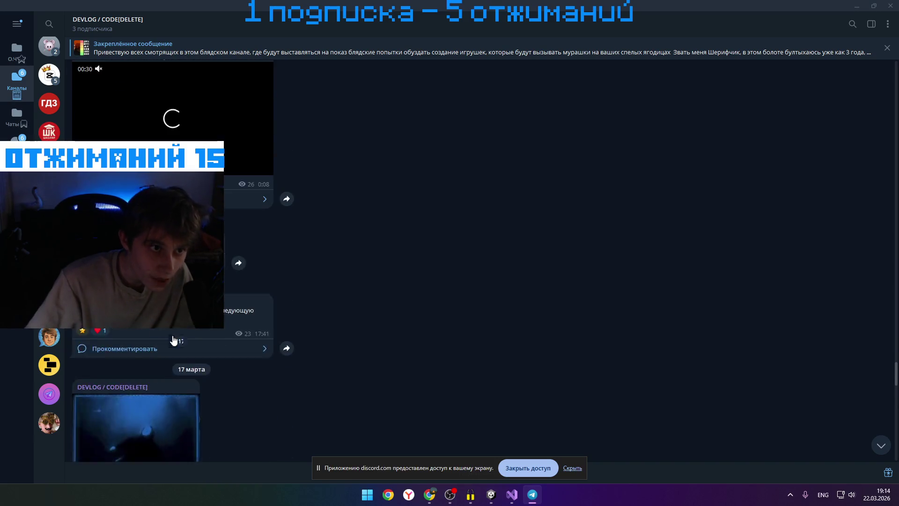
{"action": "scroll", "coordinate": [173, 341], "scroll_direction": "down", "scroll_amount": 15}
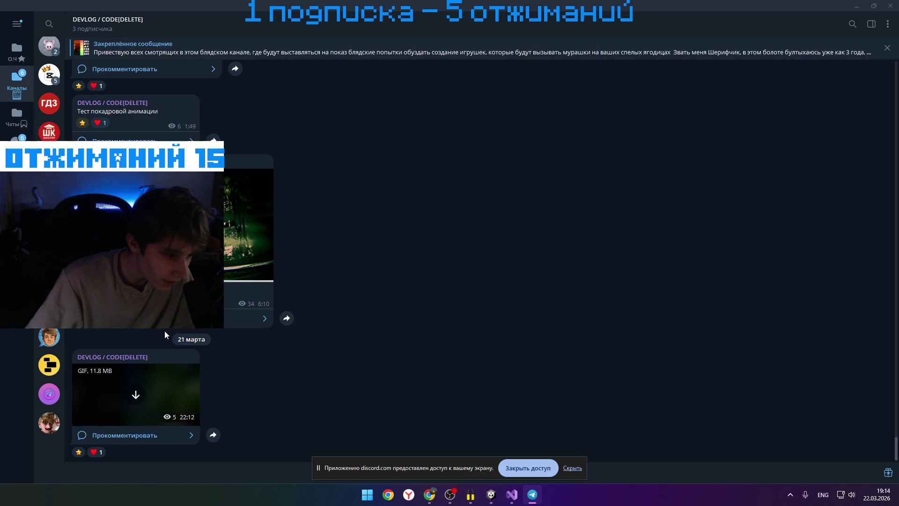
{"action": "left_click", "coordinate": [148, 385]}
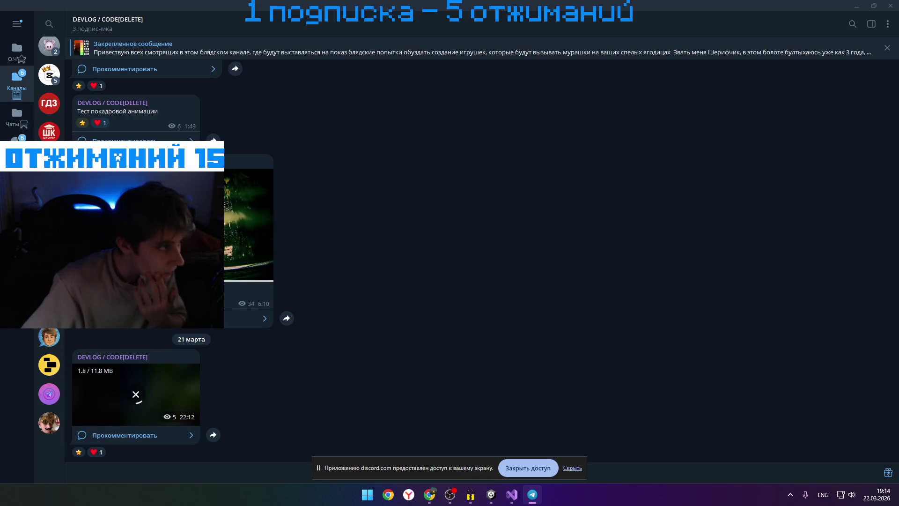
{"action": "left_click", "coordinate": [136, 397]}
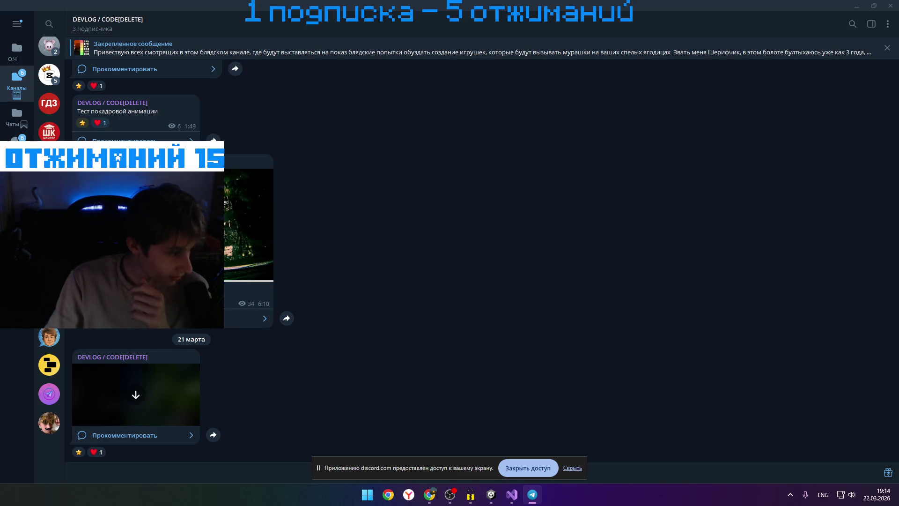
Show the desktop with Win+D, hiding Telegram
{"action": "key", "text": "super+d"}
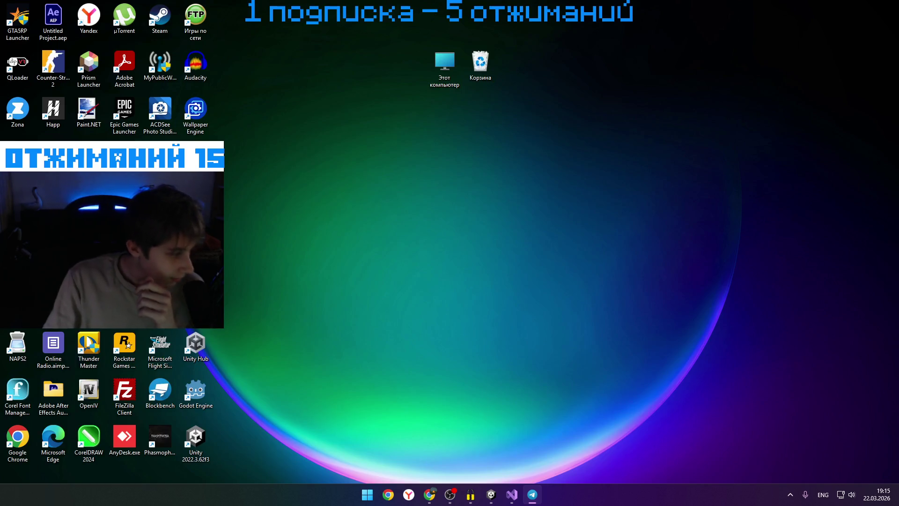
Restore Telegram on the DEVLOG / CODE[DELETE] channel with Win+D
{"action": "key", "text": "super+d"}
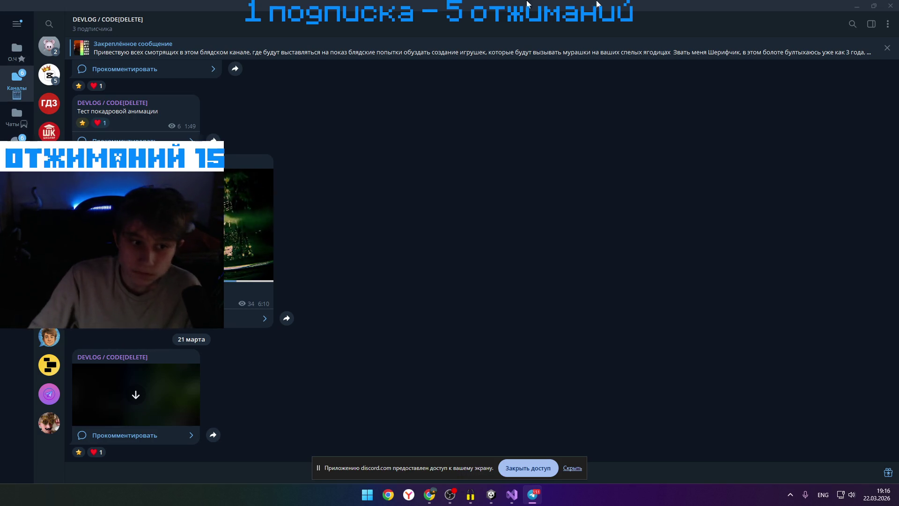
Close Telegram Desktop to the tray to bring the Unity editor back into view
{"action": "left_click", "coordinate": [889, 6]}
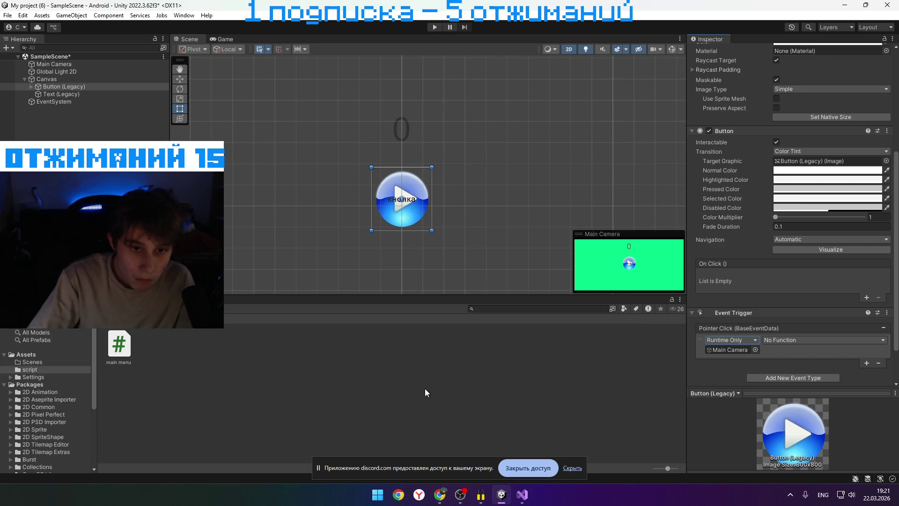
Deselect the button object, inspect the mainmenu script's code, and start Play mode
{"action": "left_click", "coordinate": [414, 382]}
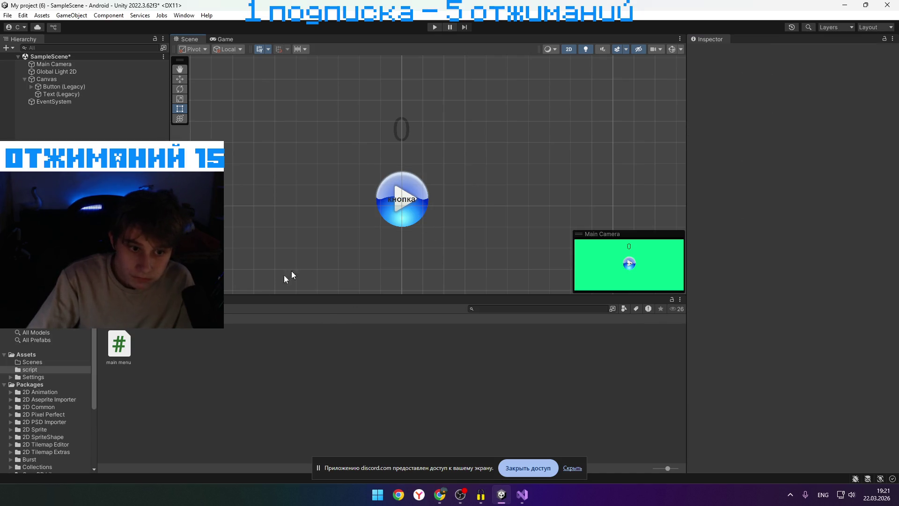
{"action": "left_click", "coordinate": [118, 346]}
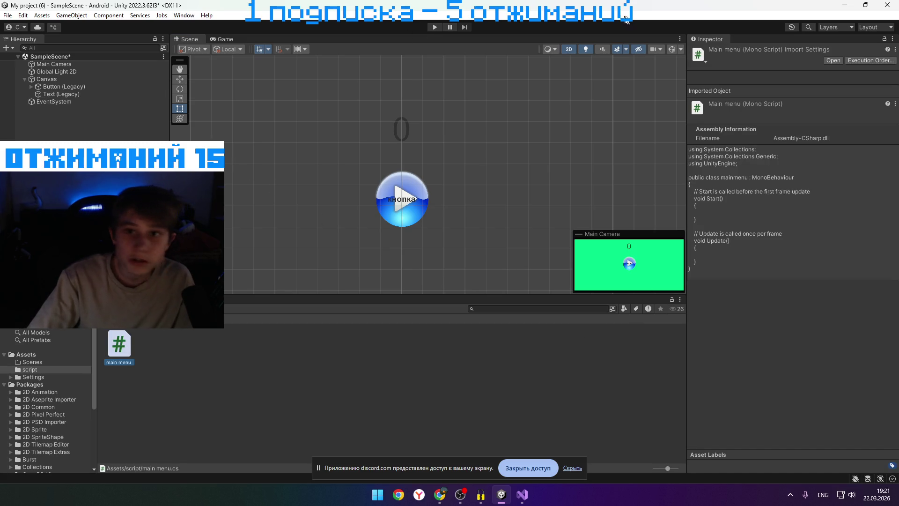
{"action": "left_click", "coordinate": [434, 29]}
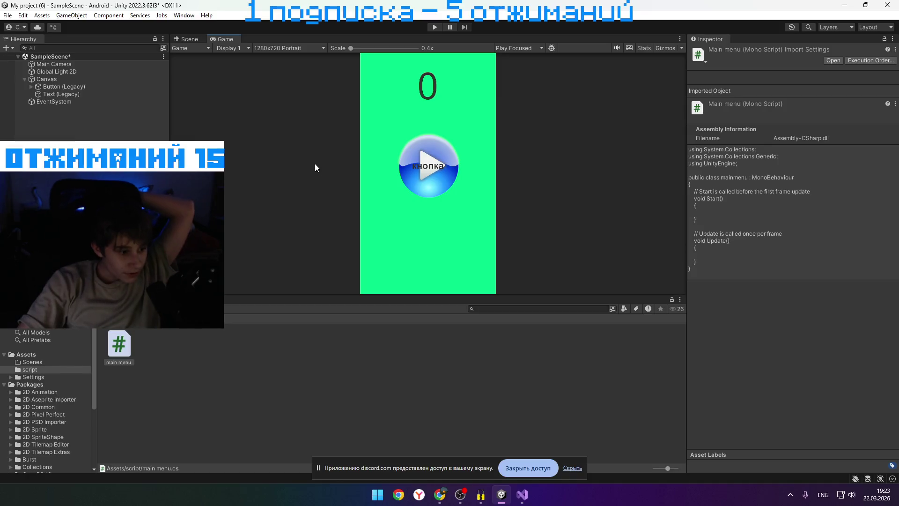
Once Play mode is running, press the blue кнопка button in the Game view; the counter stays at 0
{"action": "left_click", "coordinate": [434, 26]}
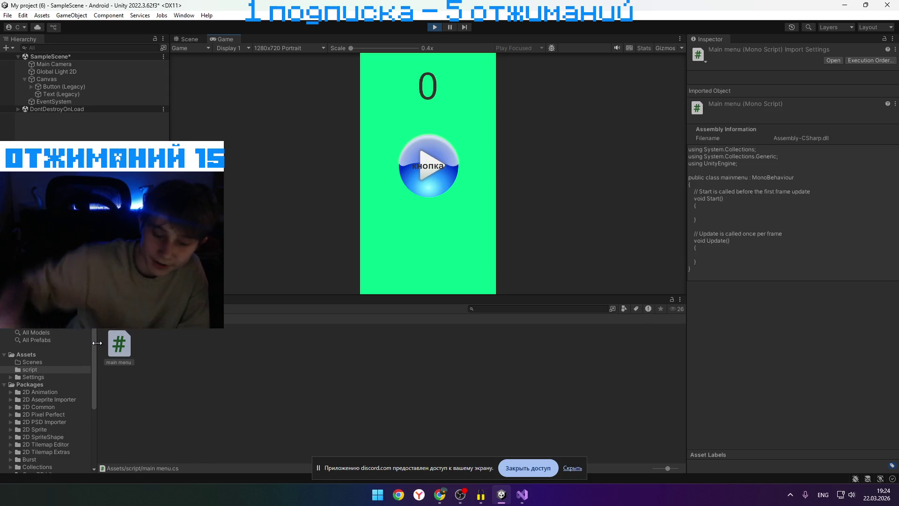
{"action": "left_click", "coordinate": [147, 122]}
{"action": "left_click", "coordinate": [410, 161]}
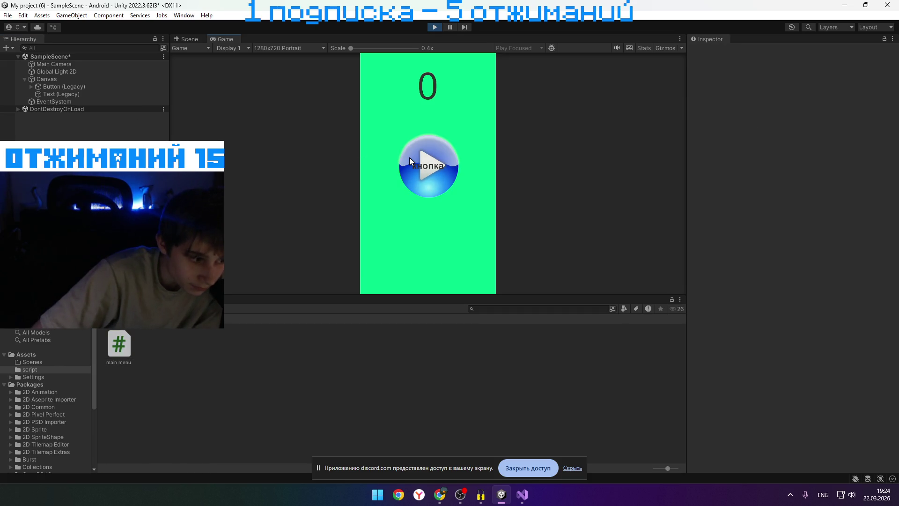
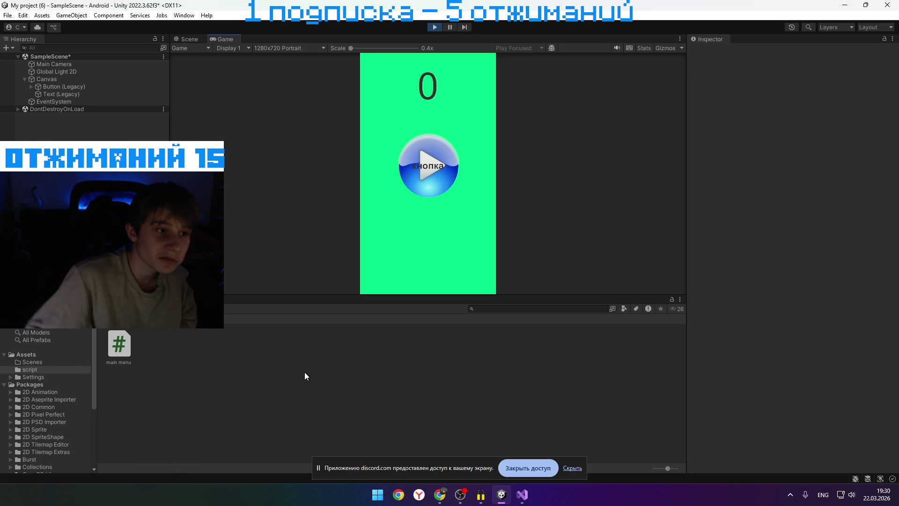
Switch between the Scene and Game views to check the button preview
{"action": "left_click", "coordinate": [187, 42]}
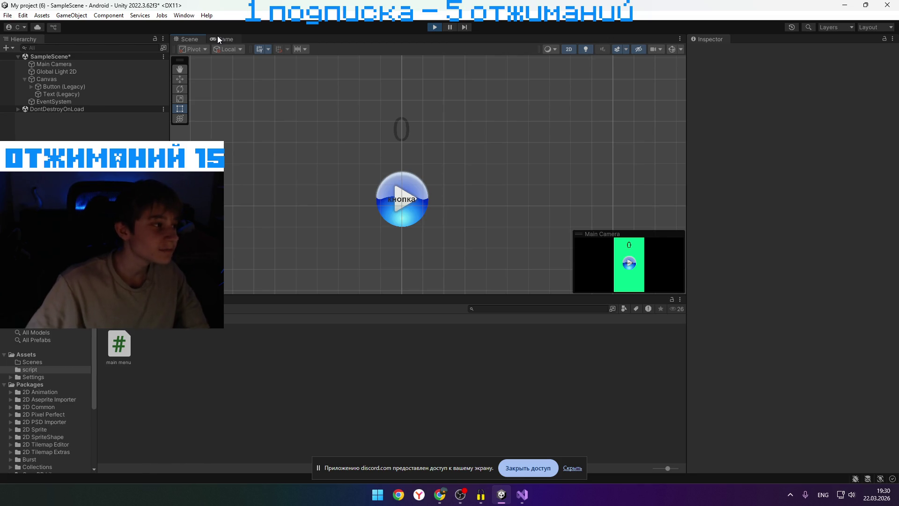
{"action": "left_click", "coordinate": [220, 39]}
{"action": "left_click", "coordinate": [187, 39]}
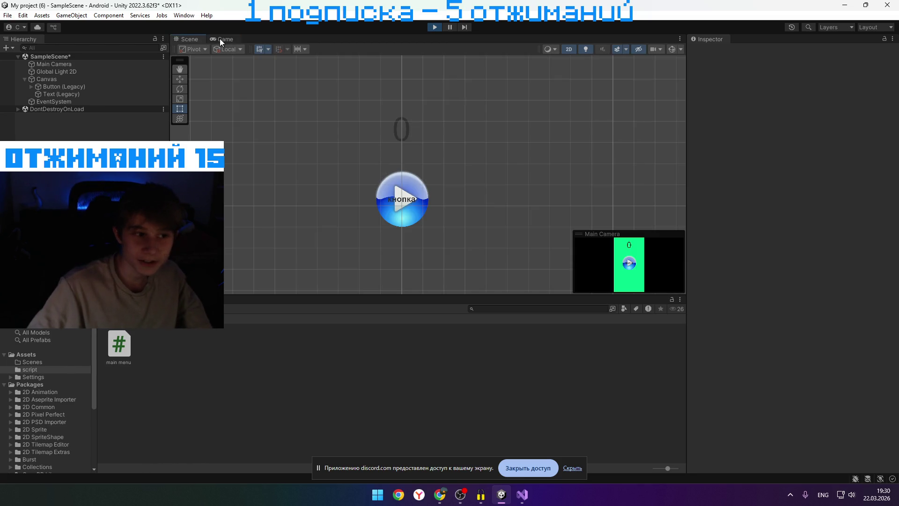
{"action": "left_click", "coordinate": [222, 39]}
Inspect the main menu script, then press the in-game button twice to test the counter
{"action": "left_click", "coordinate": [119, 346]}
{"action": "left_click", "coordinate": [223, 349]}
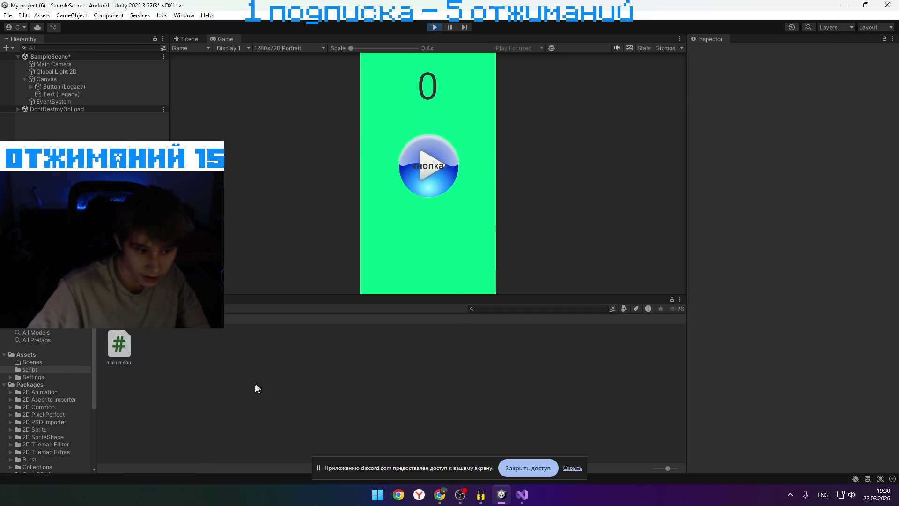
{"action": "left_click", "coordinate": [119, 345]}
{"action": "left_click", "coordinate": [139, 352]}
{"action": "left_click", "coordinate": [127, 344]}
{"action": "left_click", "coordinate": [173, 345]}
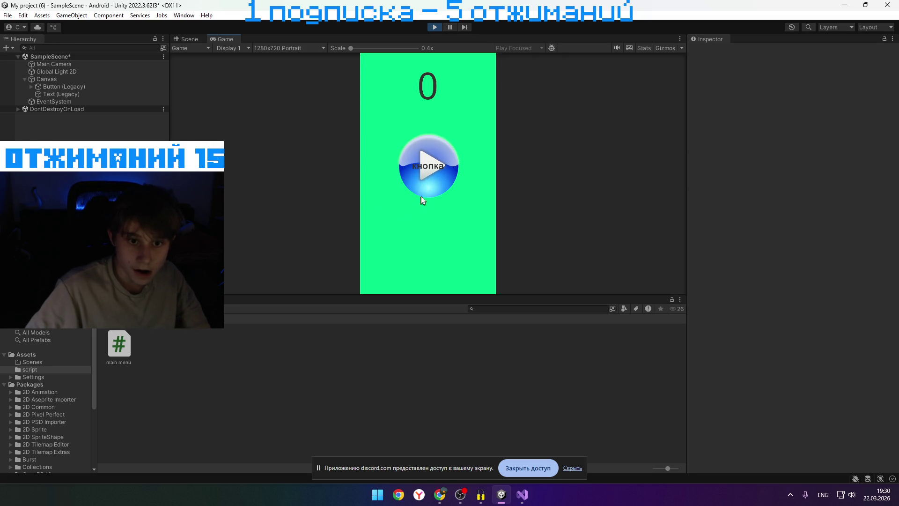
{"action": "left_click", "coordinate": [409, 166]}
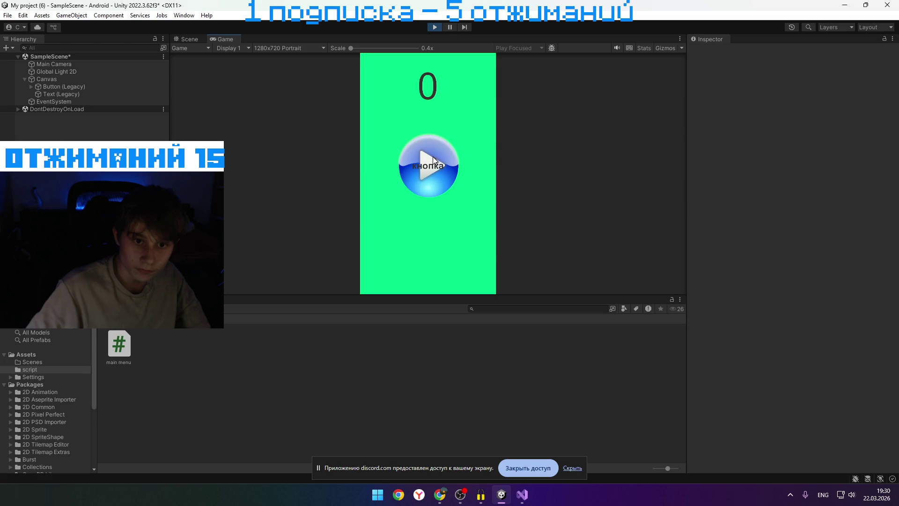
{"action": "left_click", "coordinate": [414, 184]}
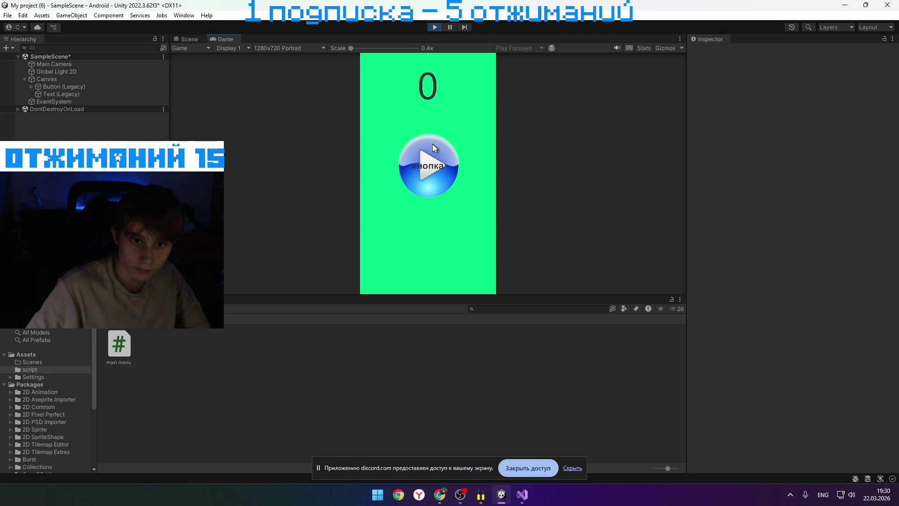
Resize Button (Legacy) in the Scene view to about 383 by 404, then return to the Game view
{"action": "key", "text": "ctrl+1"}
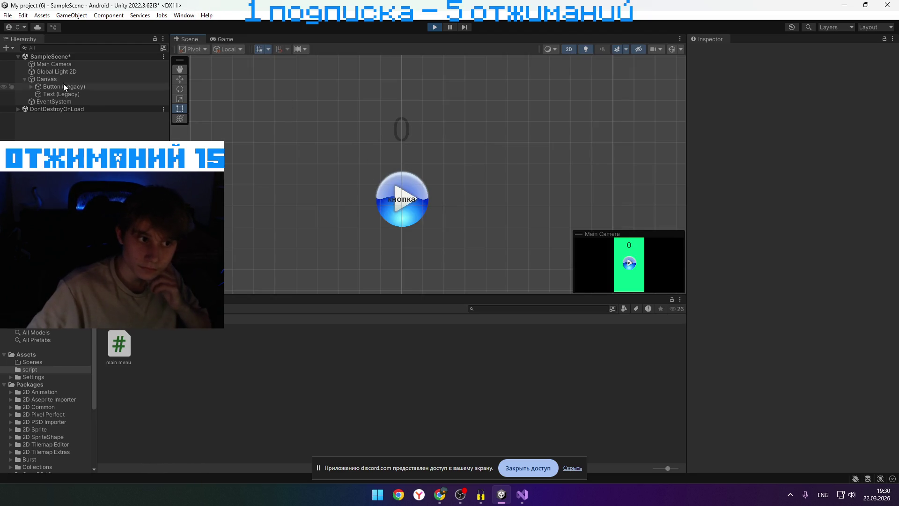
{"action": "left_click", "coordinate": [64, 86]}
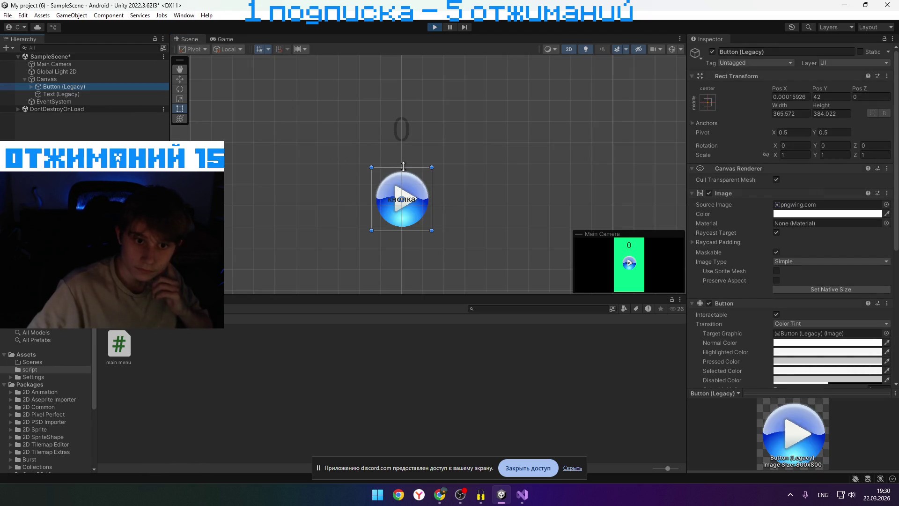
{"action": "left_click_drag", "start_coordinate": [408, 167], "coordinate": [408, 164]}
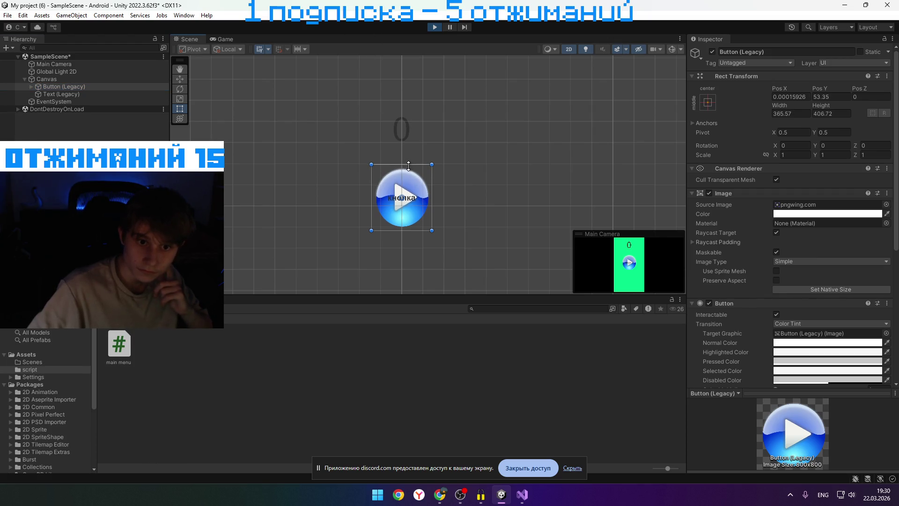
{"action": "left_click", "coordinate": [63, 95]}
{"action": "left_click", "coordinate": [66, 87]}
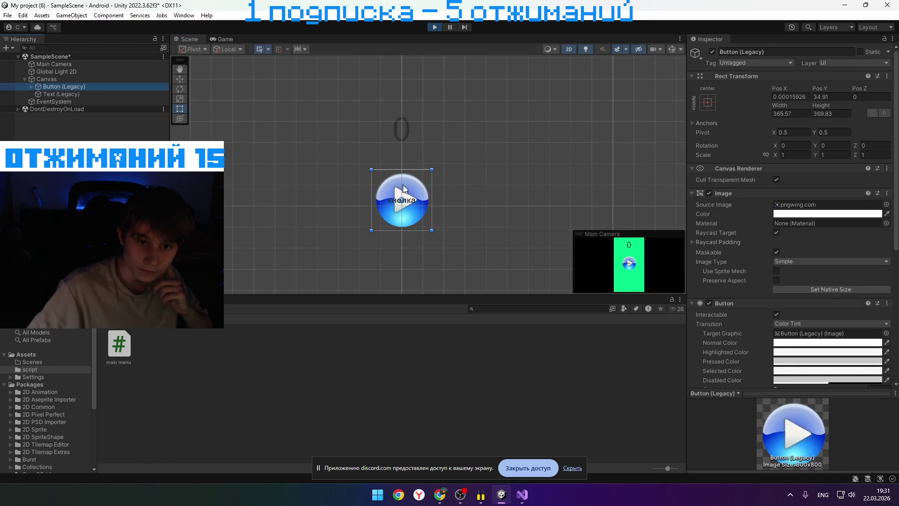
{"action": "left_click_drag", "start_coordinate": [431, 196], "coordinate": [430, 197]}
{"action": "left_click_drag", "start_coordinate": [393, 170], "coordinate": [433, 184]}
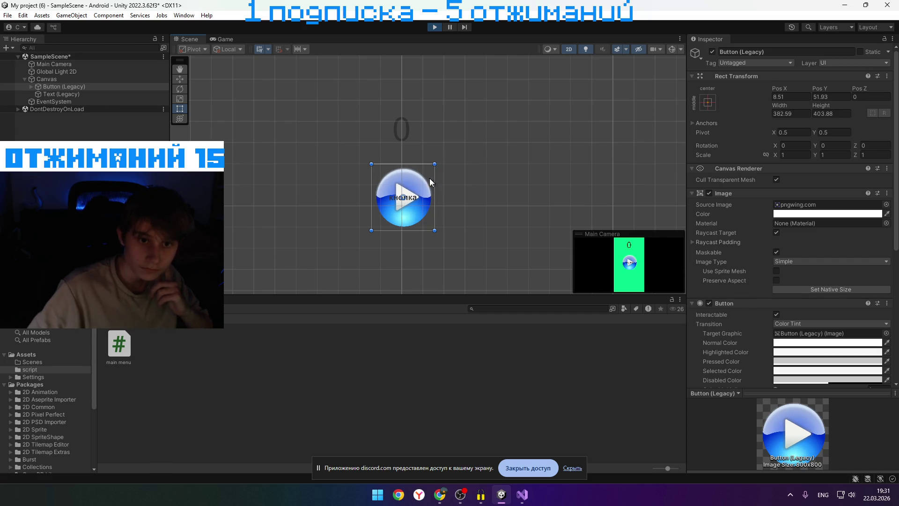
{"action": "key", "text": "ctrl+2"}
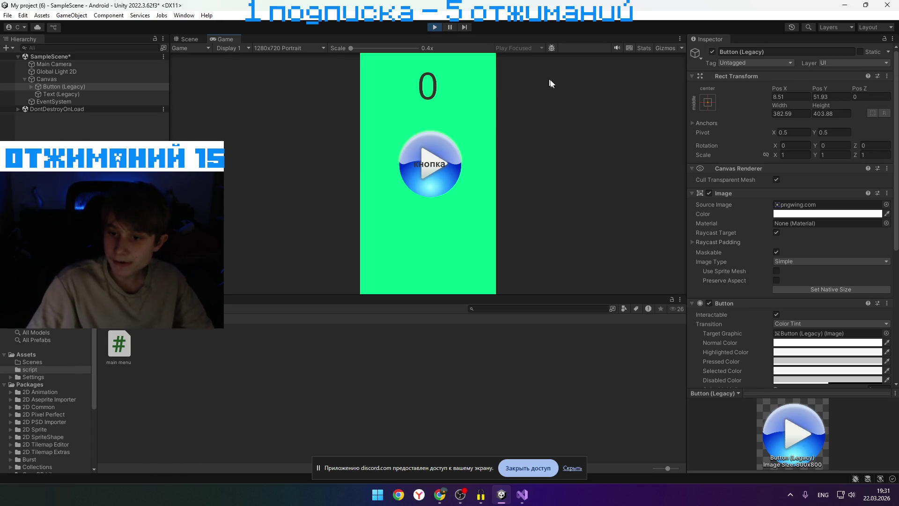
Keep the button's Color Tint transition, review the pointer-click function list, and select the main menu script
{"action": "scroll", "coordinate": [805, 211], "scroll_direction": "down", "scroll_amount": 5}
{"action": "left_click", "coordinate": [810, 197]}
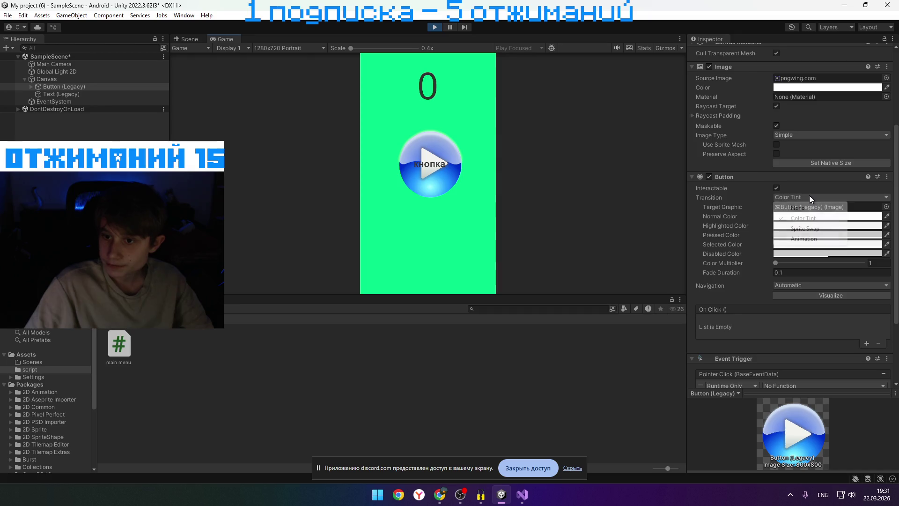
{"action": "left_click", "coordinate": [859, 209]}
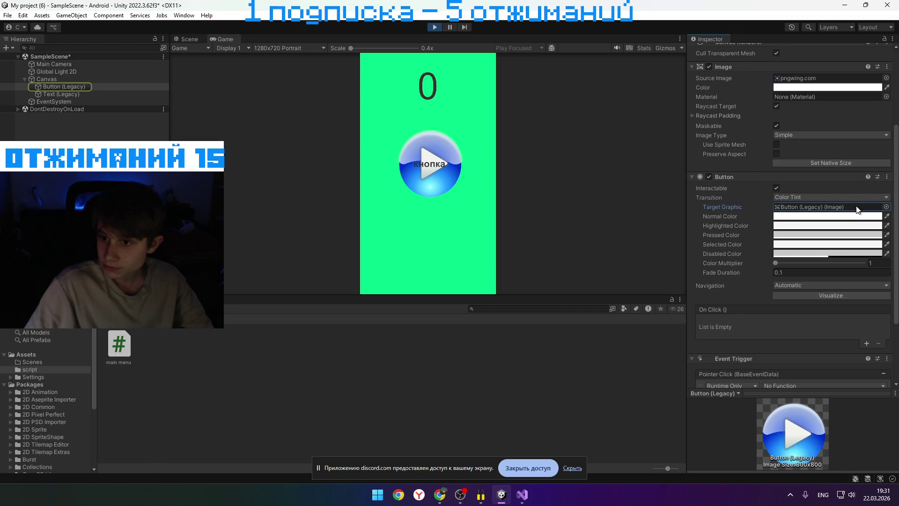
{"action": "scroll", "coordinate": [721, 299], "scroll_direction": "down", "scroll_amount": 3}
{"action": "left_click", "coordinate": [779, 290]}
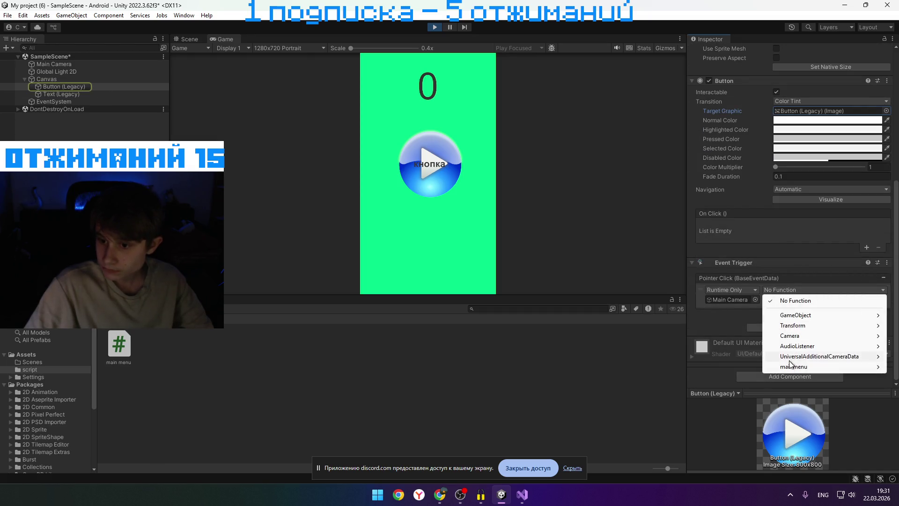
{"action": "mouse_move", "coordinate": [791, 366]}
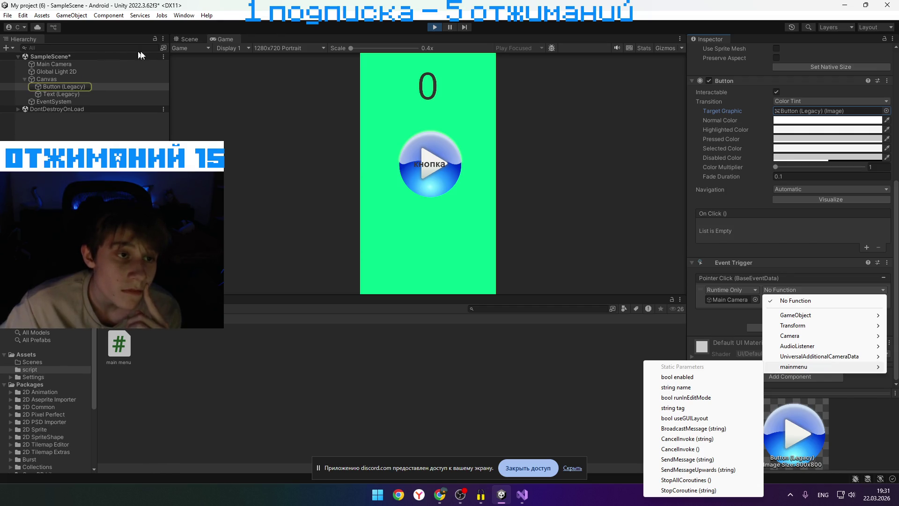
{"action": "left_click", "coordinate": [119, 347]}
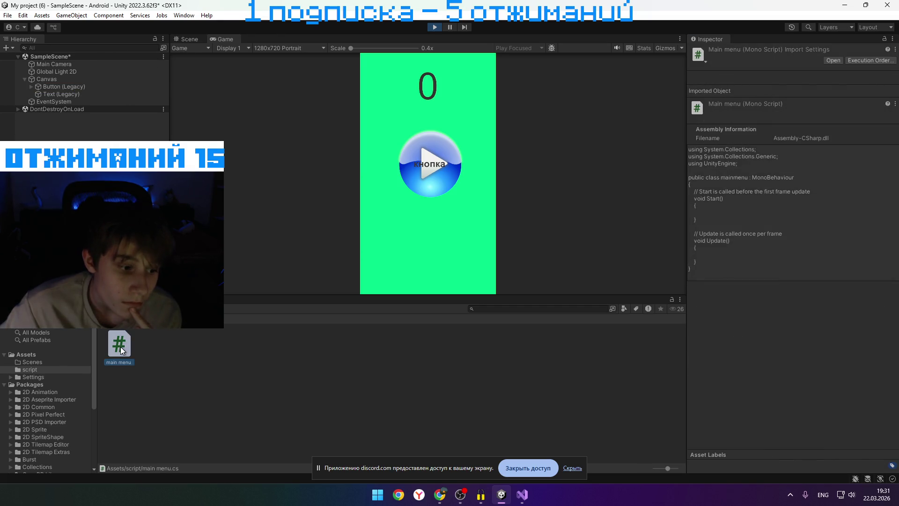
Open main menu.cs in a restored Visual Studio window and select the code from line 5 through Update()
{"action": "double_click", "coordinate": [120, 347]}
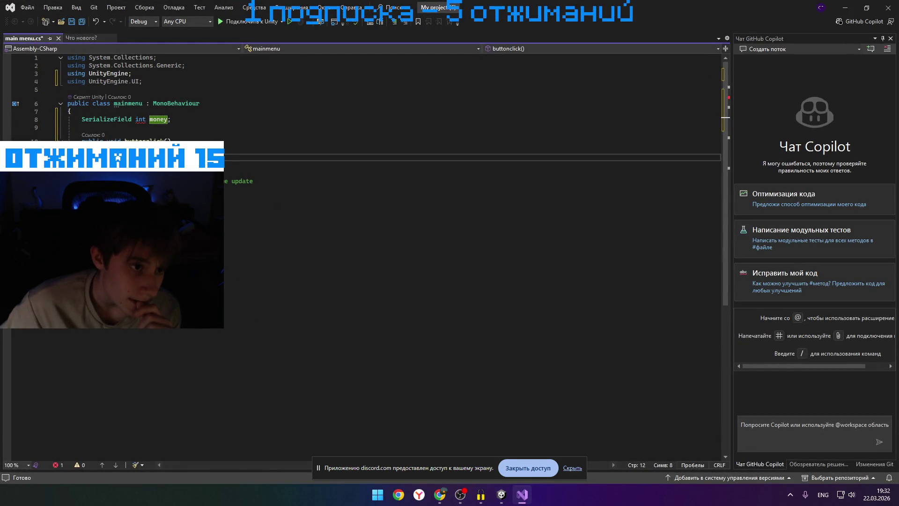
{"action": "mouse_move", "coordinate": [463, 8]}
{"action": "left_mouse_down"}
{"action": "mouse_move", "coordinate": [602, 72]}
{"action": "mouse_move", "coordinate": [595, 49]}
{"action": "left_mouse_up"}
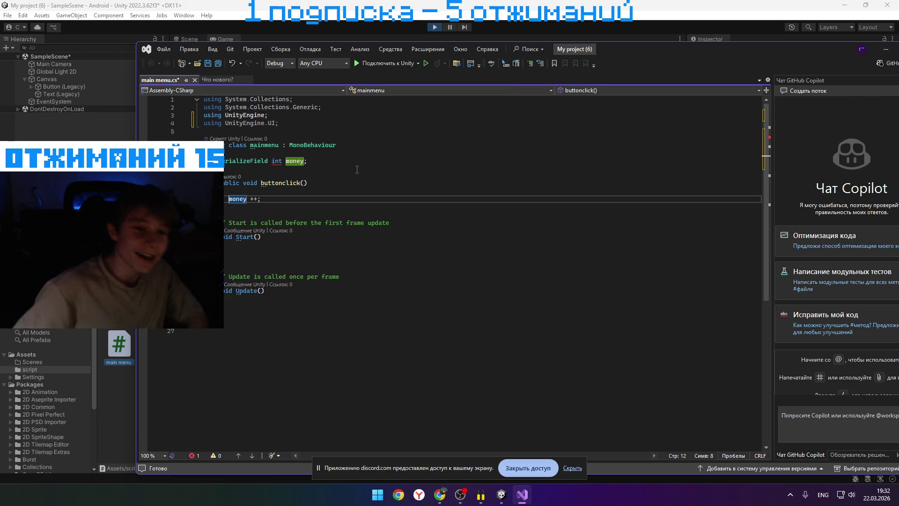
{"action": "mouse_move", "coordinate": [268, 291]}
{"action": "left_mouse_down"}
{"action": "mouse_move", "coordinate": [323, 275]}
{"action": "mouse_move", "coordinate": [239, 133]}
{"action": "mouse_move", "coordinate": [206, 96]}
{"action": "mouse_move", "coordinate": [249, 79]}
{"action": "mouse_move", "coordinate": [220, 101]}
{"action": "mouse_move", "coordinate": [225, 92]}
{"action": "mouse_move", "coordinate": [527, 141]}
{"action": "mouse_move", "coordinate": [234, 93]}
{"action": "mouse_move", "coordinate": [263, 90]}
{"action": "mouse_move", "coordinate": [229, 304]}
{"action": "mouse_move", "coordinate": [252, 93]}
{"action": "mouse_move", "coordinate": [247, 335]}
{"action": "mouse_move", "coordinate": [222, 276]}
{"action": "mouse_move", "coordinate": [206, 40]}
{"action": "mouse_move", "coordinate": [204, 93]}
{"action": "mouse_move", "coordinate": [220, 161]}
{"action": "left_mouse_up"}
{"action": "scroll", "coordinate": [225, 101], "scroll_direction": "down", "scroll_amount": 5}
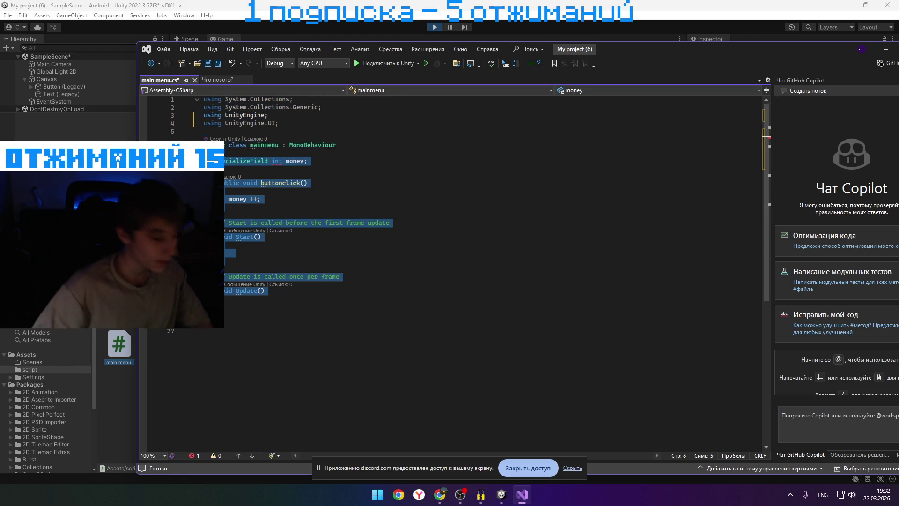
Clear the code selection, move the Visual Studio window up-left, and attach the debugger to Unity
{"action": "left_click", "coordinate": [329, 337]}
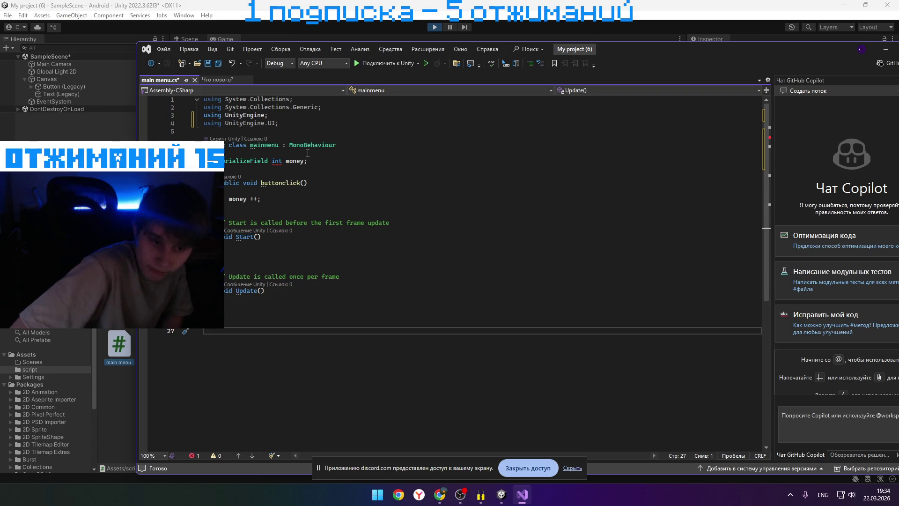
{"action": "mouse_move", "coordinate": [638, 45]}
{"action": "left_mouse_down"}
{"action": "mouse_move", "coordinate": [560, 304]}
{"action": "mouse_move", "coordinate": [568, 201]}
{"action": "mouse_move", "coordinate": [529, 63]}
{"action": "mouse_move", "coordinate": [538, 36]}
{"action": "left_mouse_up"}
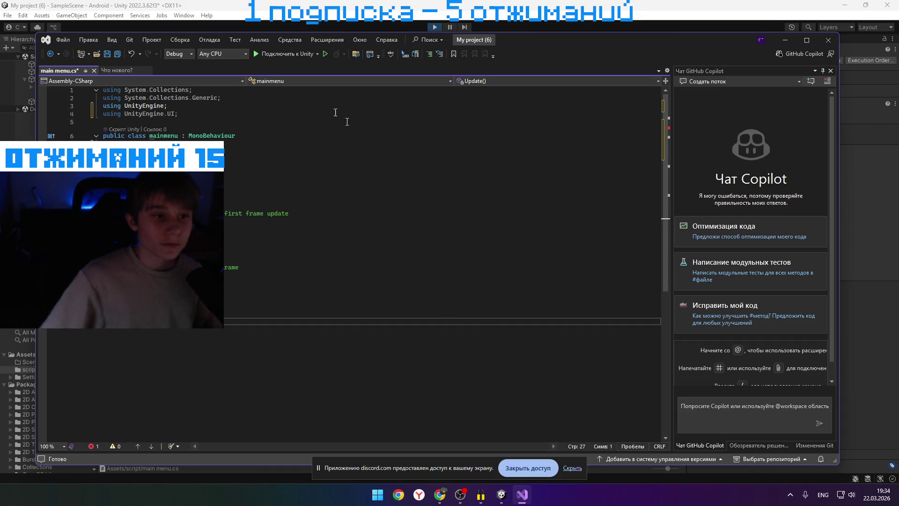
{"action": "left_click", "coordinate": [282, 55]}
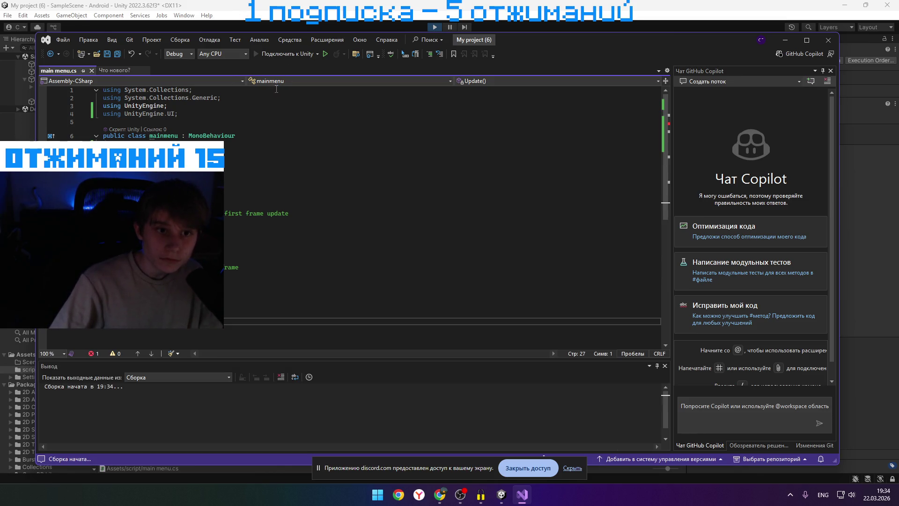
Continue past the build error, stop debugging Unity with Да, and dismiss Unity's debugger prompt
{"action": "left_click", "coordinate": [488, 251]}
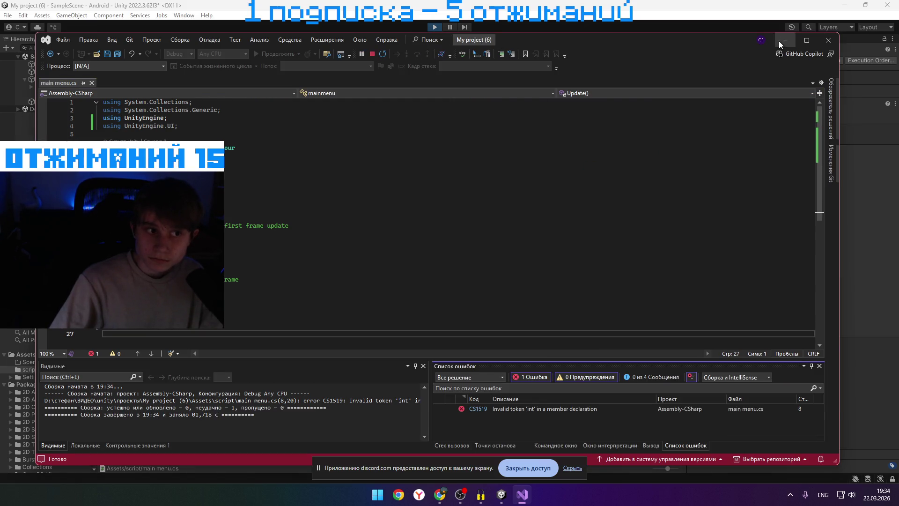
{"action": "left_click", "coordinate": [825, 40]}
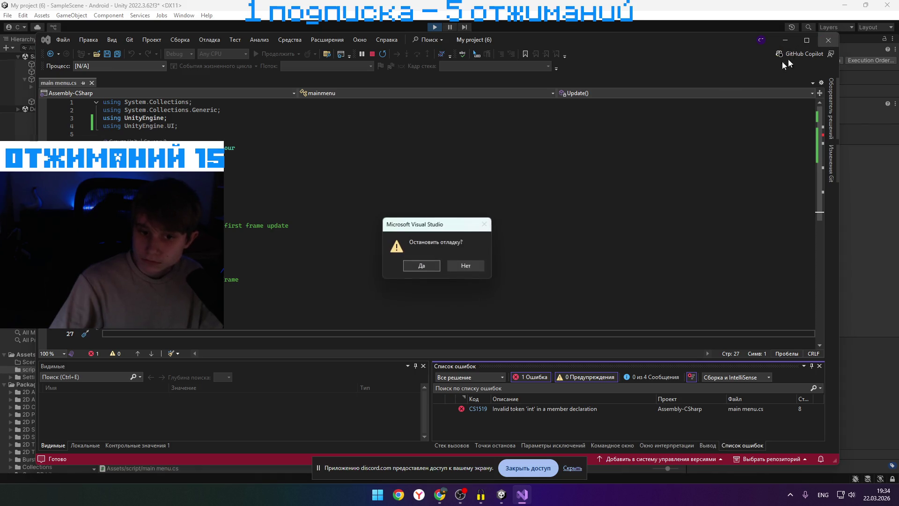
{"action": "left_click", "coordinate": [434, 268]}
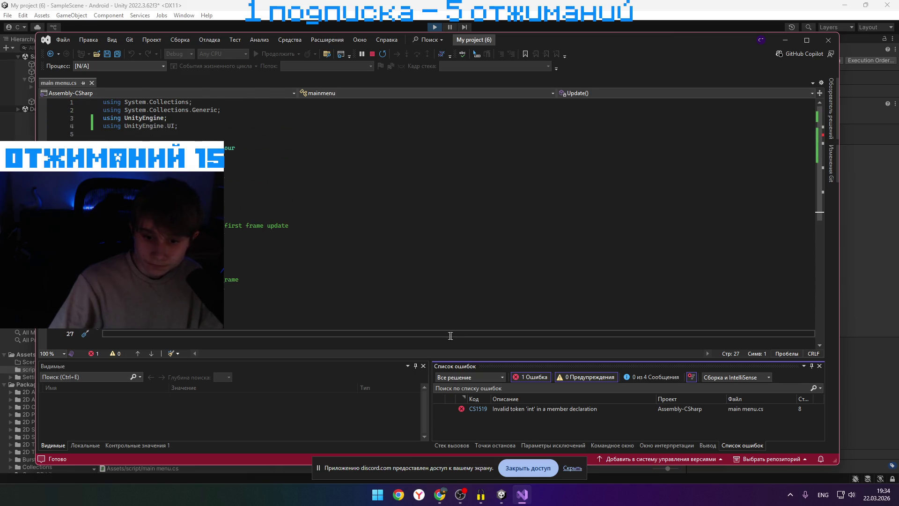
{"action": "left_click", "coordinate": [828, 40]}
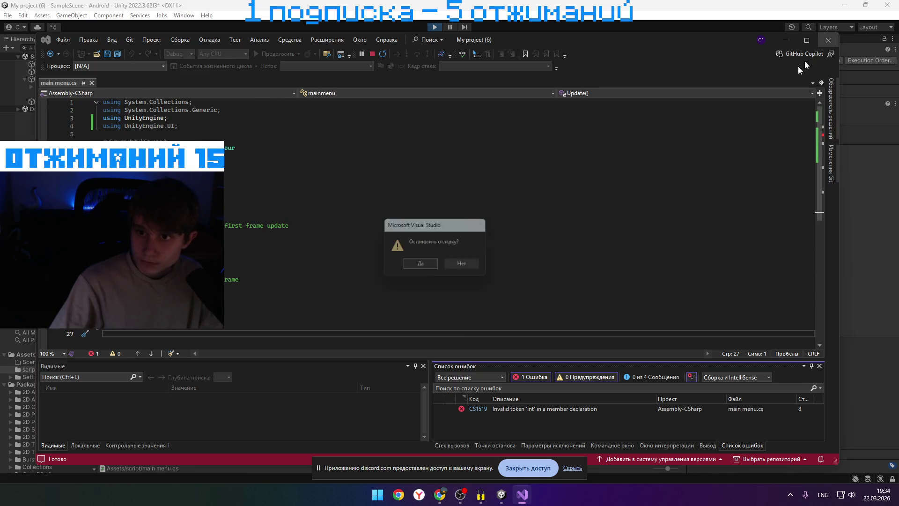
{"action": "left_click", "coordinate": [420, 265]}
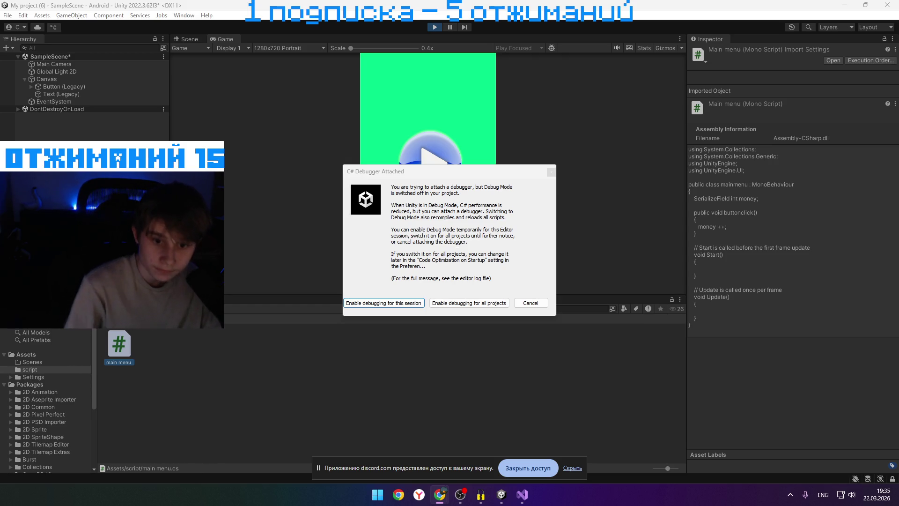
{"action": "left_click", "coordinate": [531, 303]}
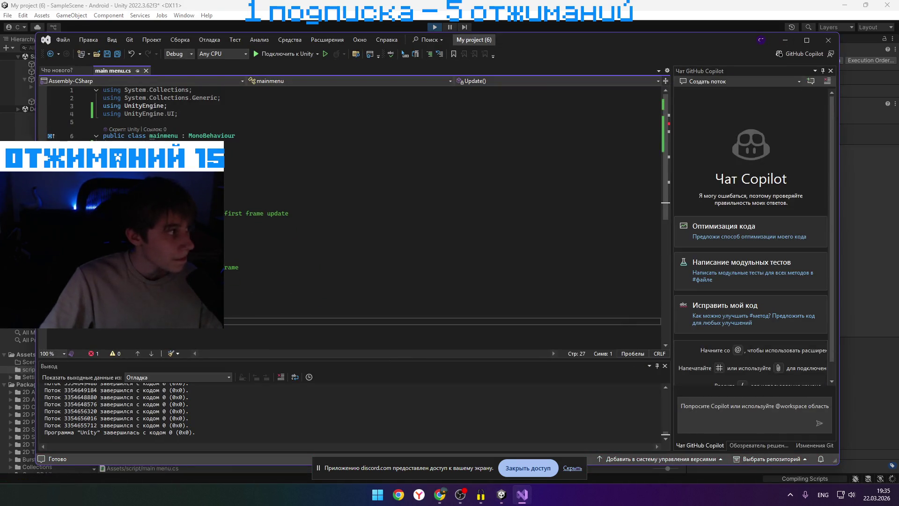
Switch windows, change the keyboard layout to Russian, and minimise everything with Win+D
{"action": "key", "text": "alt+Tab"}
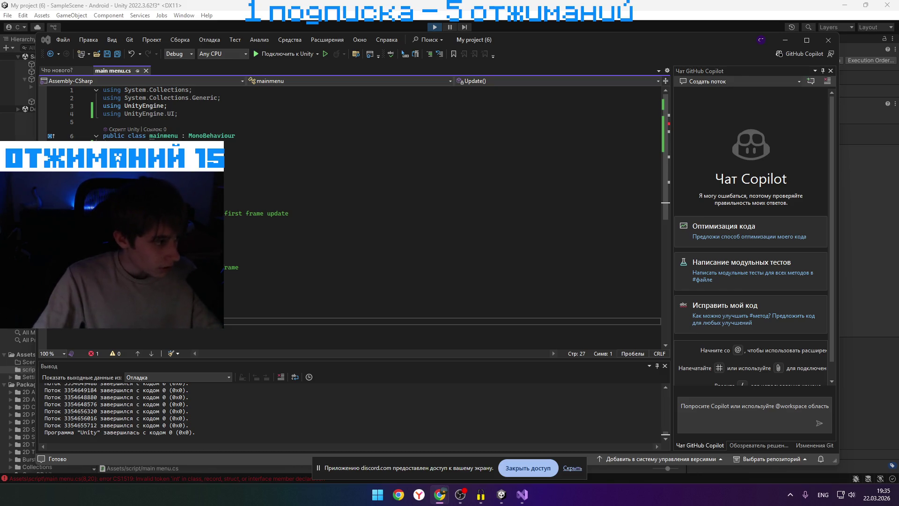
{"action": "key", "text": "alt+shift"}
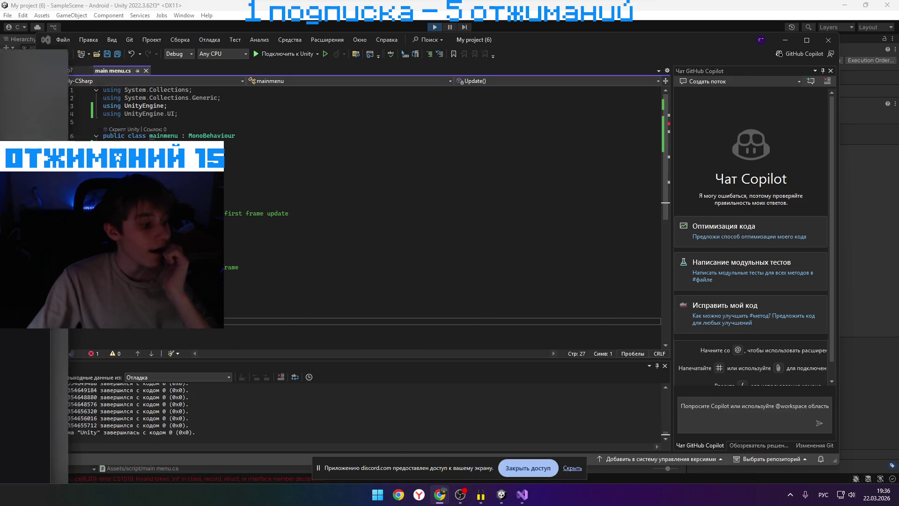
{"action": "key", "text": "super+d"}
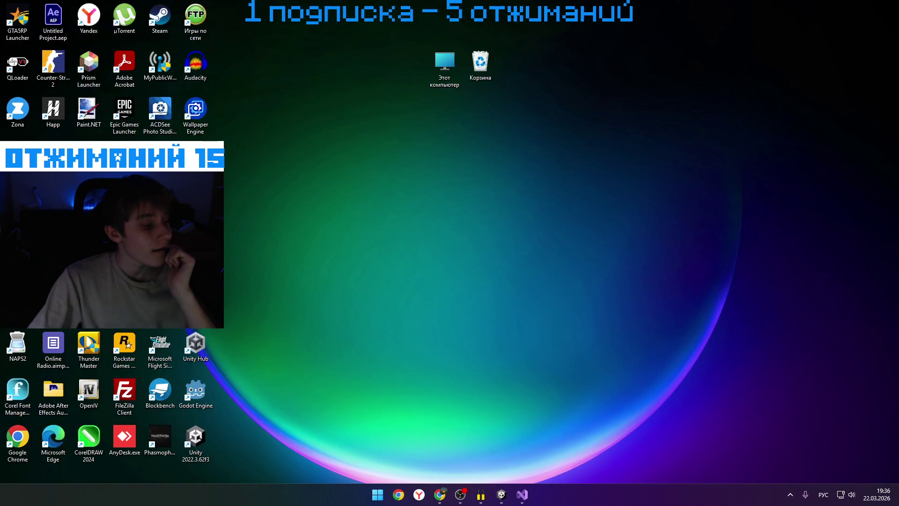
Restore the windows, open Chrome and Yandex, declining Yandex as default browser, then return to Visual Studio
{"action": "key", "text": "super+d"}
{"action": "left_click", "coordinate": [439, 494]}
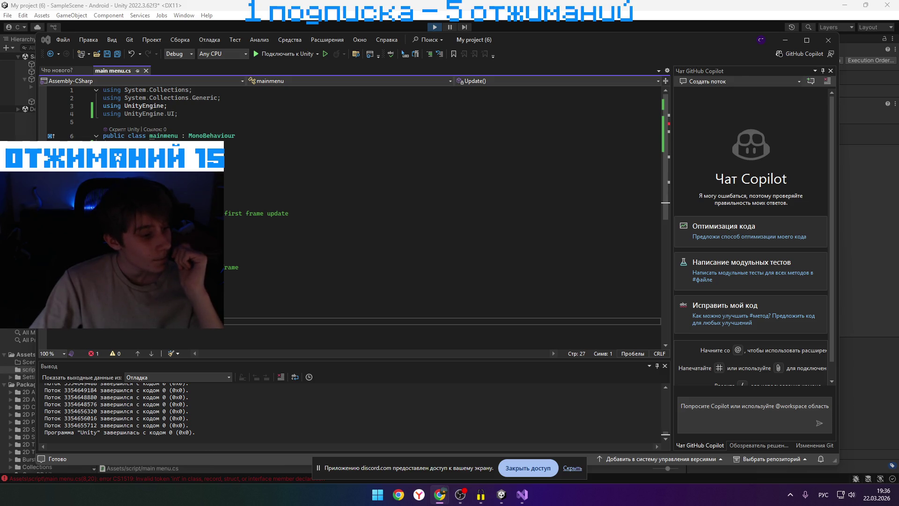
{"action": "left_click", "coordinate": [473, 40]}
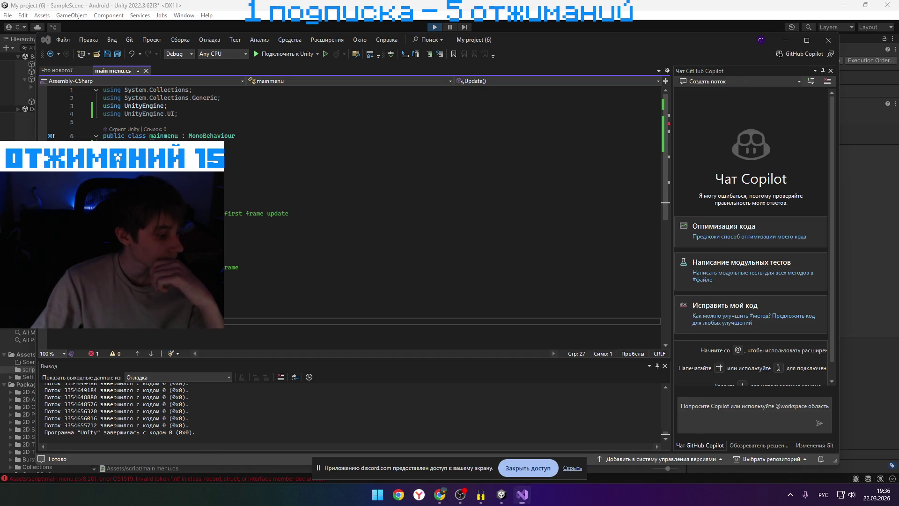
{"action": "key", "text": "super+d"}
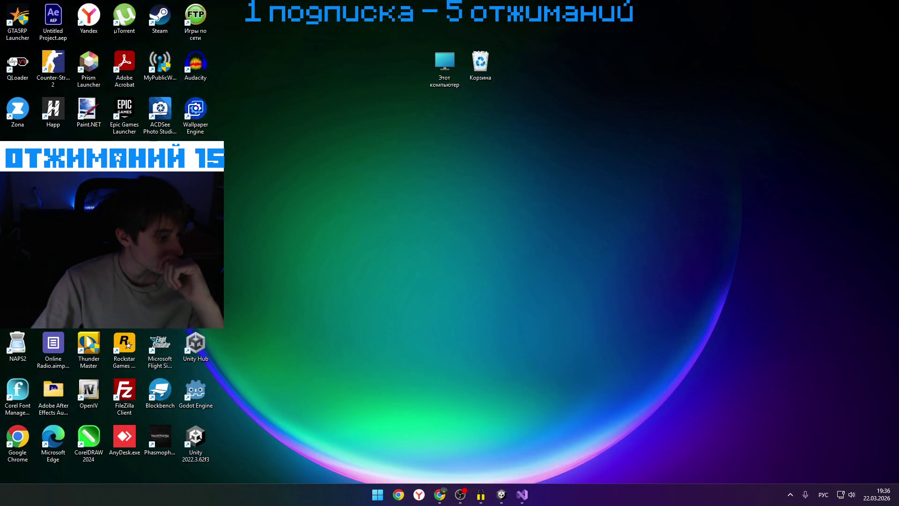
{"action": "key", "text": "super+d"}
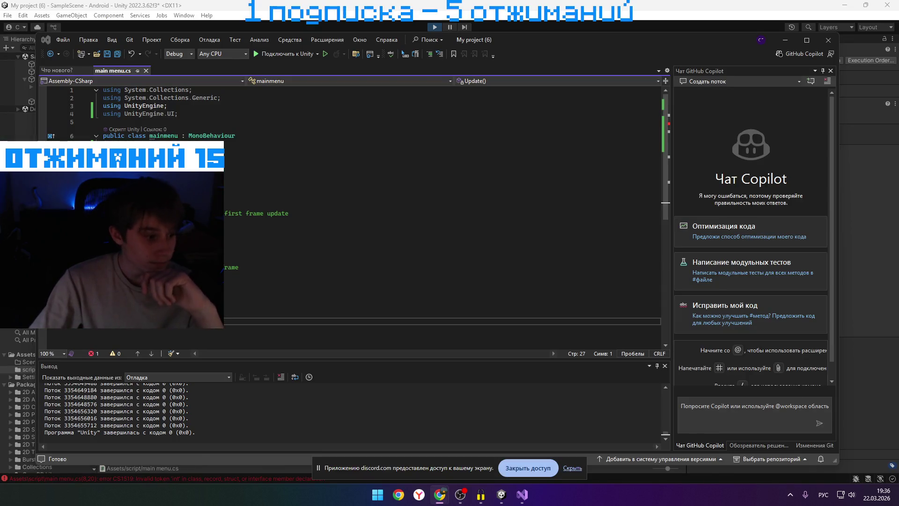
{"action": "left_click", "coordinate": [419, 494]}
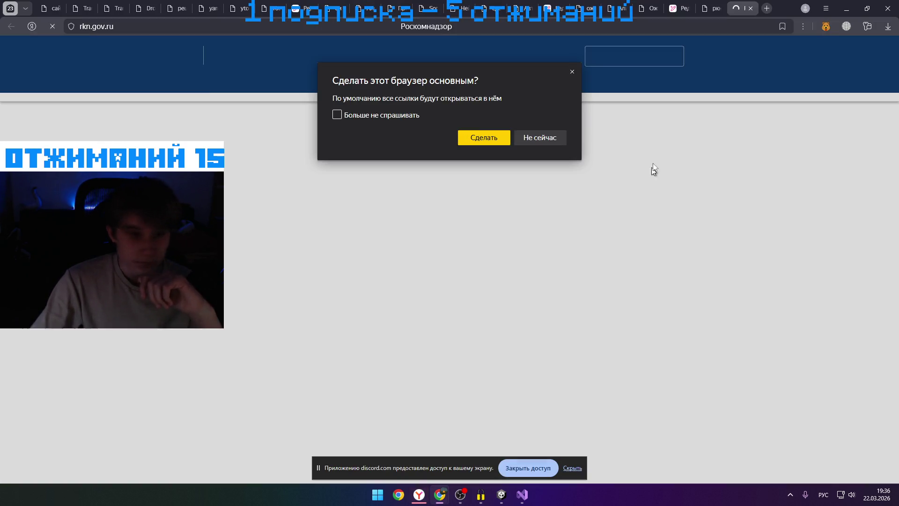
{"action": "left_click", "coordinate": [540, 137]}
{"action": "key", "text": "alt+Tab"}
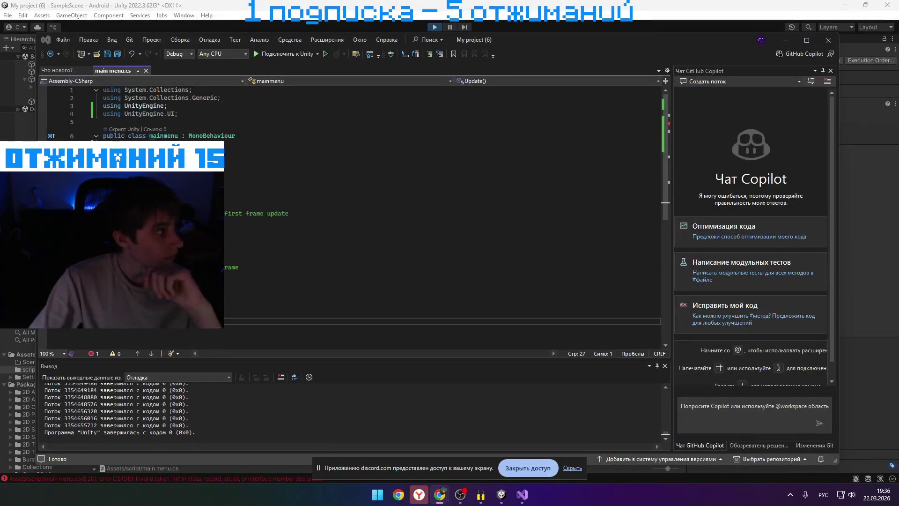
Dismiss the weather notification from the system tray and bring Unity to the front
{"action": "left_click", "coordinate": [790, 494]}
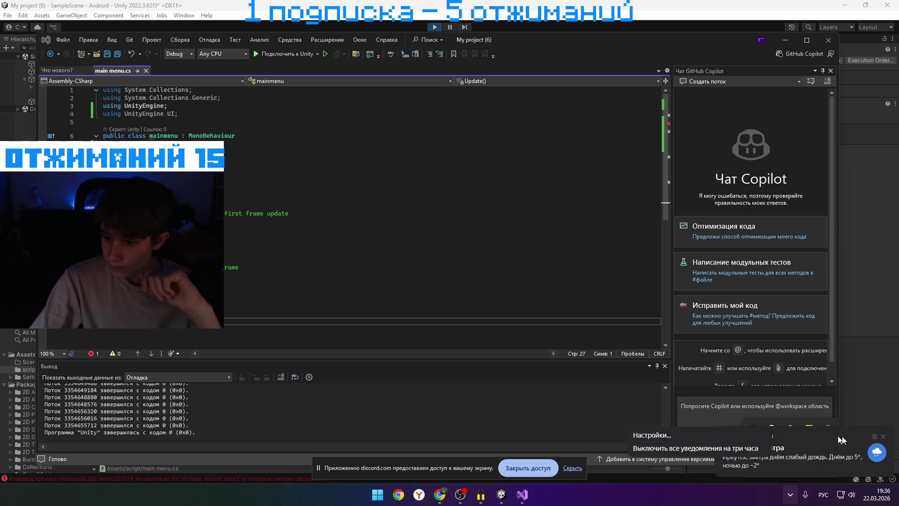
{"action": "left_click", "coordinate": [884, 436]}
{"action": "right_click", "coordinate": [771, 427]}
{"action": "left_click", "coordinate": [787, 495]}
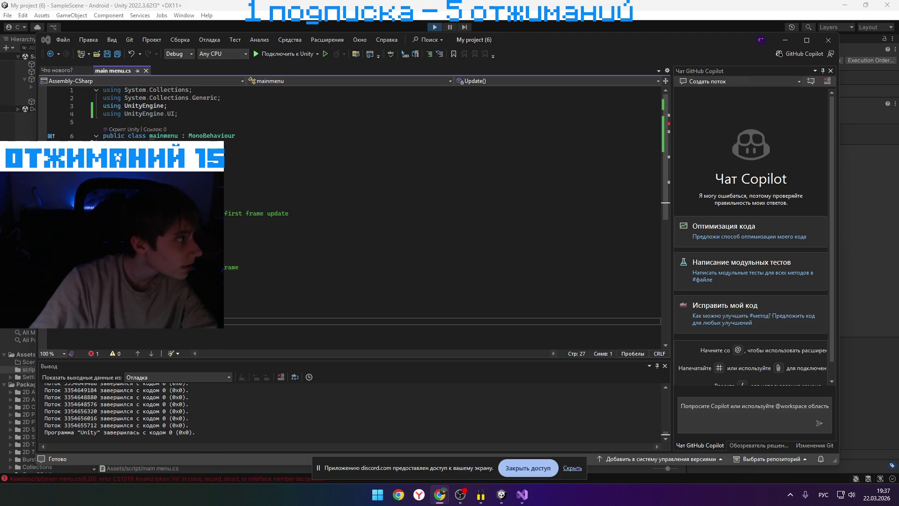
{"action": "left_click", "coordinate": [887, 5]}
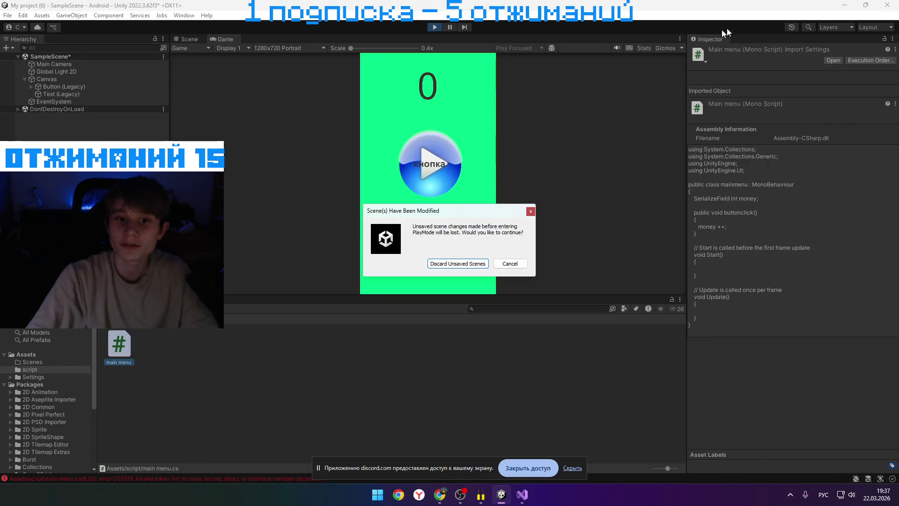
Dismiss the scripts notice, quit Unity discarding the modified scene, and close Visual Studio
{"action": "left_click", "coordinate": [517, 263]}
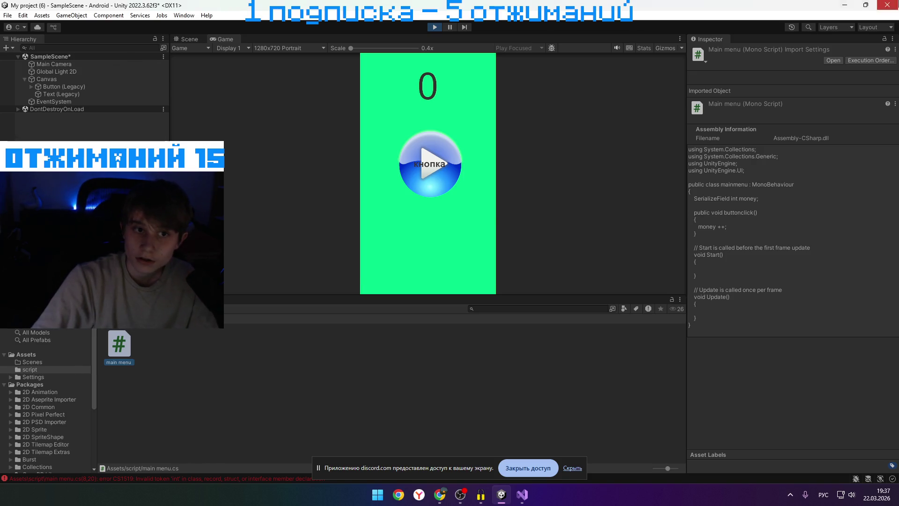
{"action": "left_click", "coordinate": [887, 5]}
{"action": "left_click", "coordinate": [424, 265]}
{"action": "left_click", "coordinate": [438, 268]}
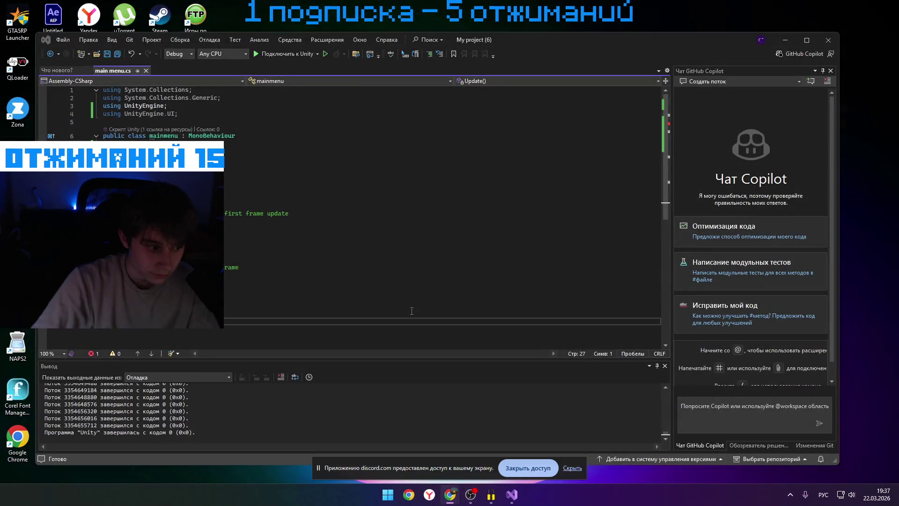
{"action": "left_click", "coordinate": [829, 40]}
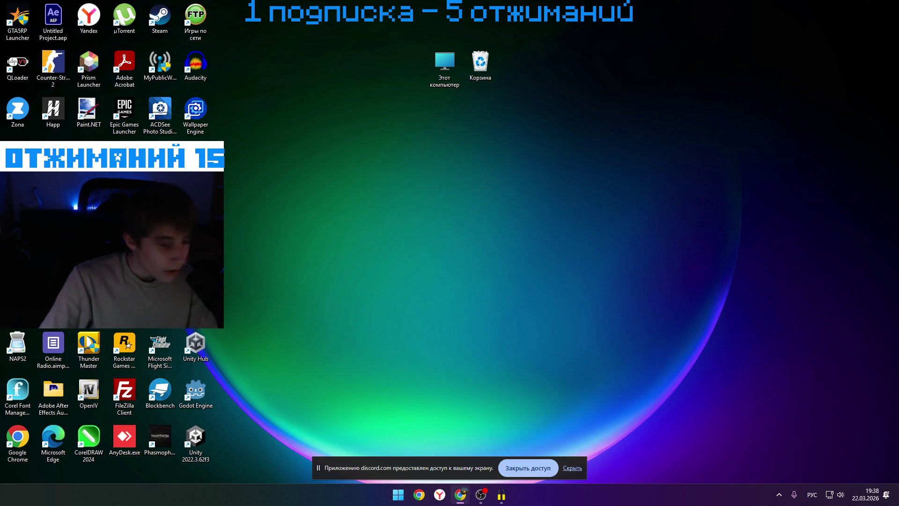
Hide the Discord screen-sharing notice and switch to Chrome's New Tab page
{"action": "left_click", "coordinate": [572, 467]}
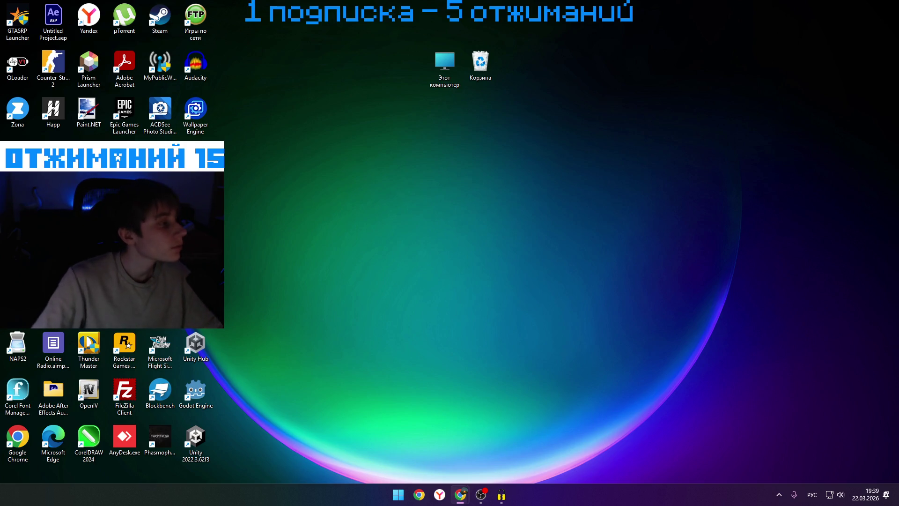
{"action": "key", "text": "alt+Tab"}
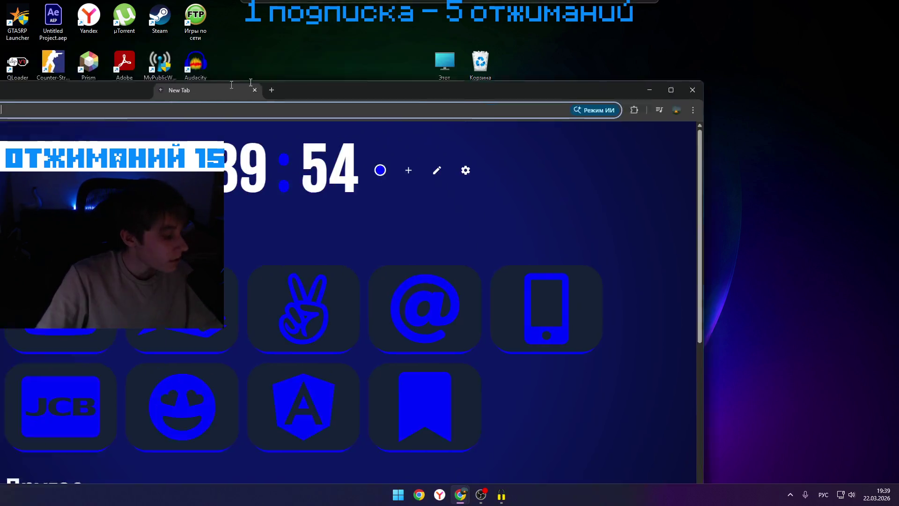
Search Google for 'игры с открытым кодом', scroll the results, and minimise Chrome
{"action": "type", "text": "игры с отк"}
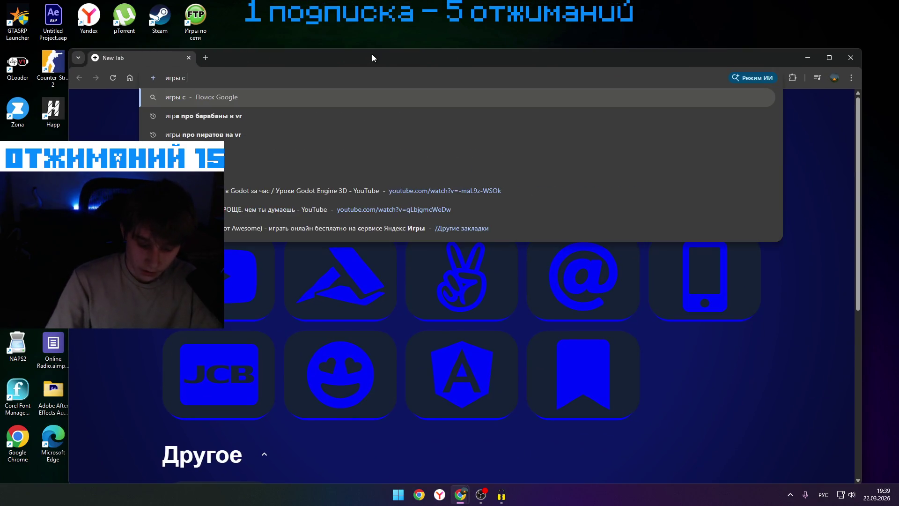
{"action": "type", "text": "рытым код"}
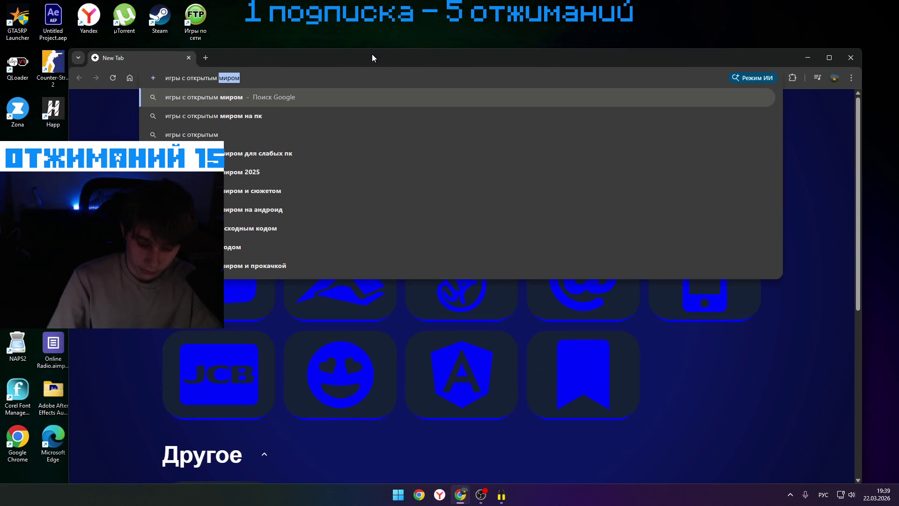
{"action": "key", "text": "Return"}
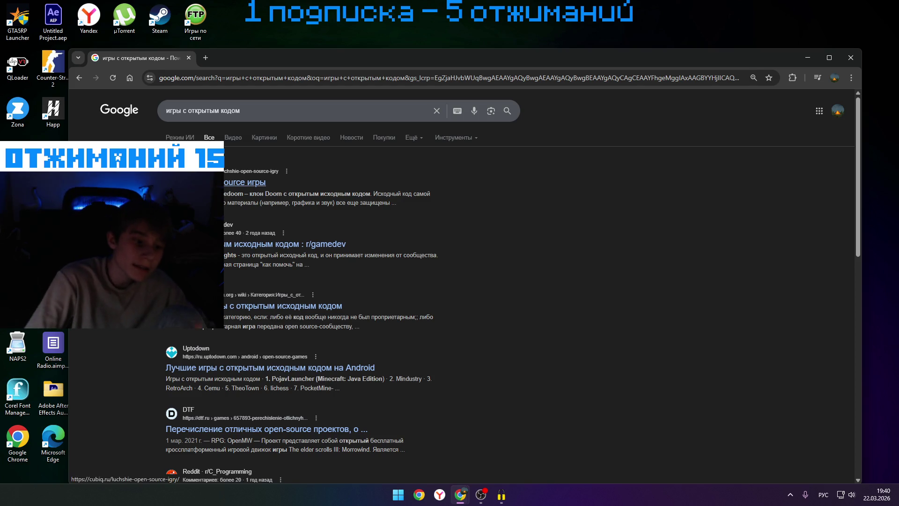
{"action": "scroll", "coordinate": [302, 205], "scroll_direction": "down", "scroll_amount": 5}
{"action": "left_click", "coordinate": [461, 494]}
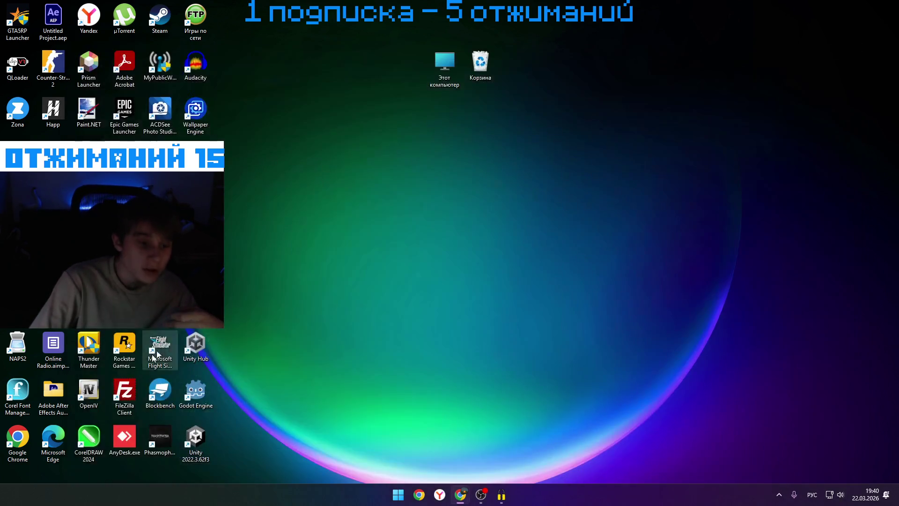
Start Unity 2022.3.62f3, then back out of its launch prompt and project-folder chooser
{"action": "double_click", "coordinate": [190, 433]}
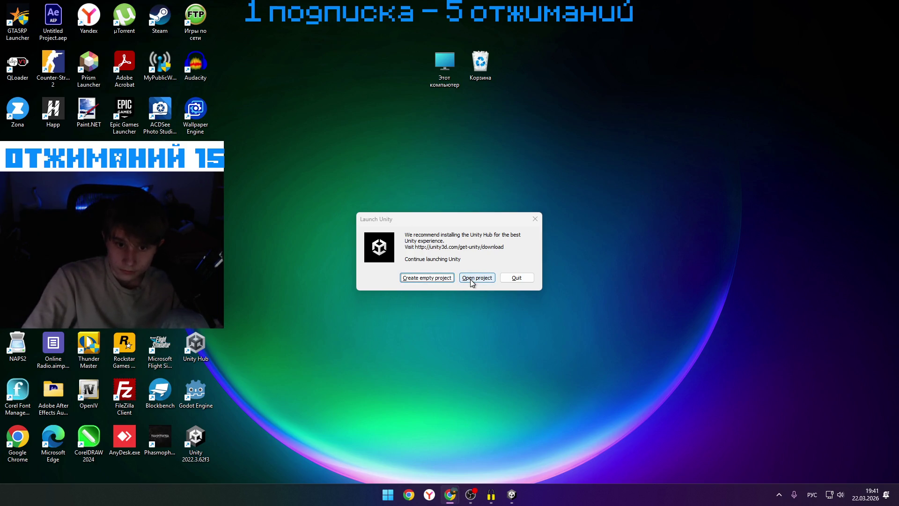
{"action": "left_click", "coordinate": [428, 277]}
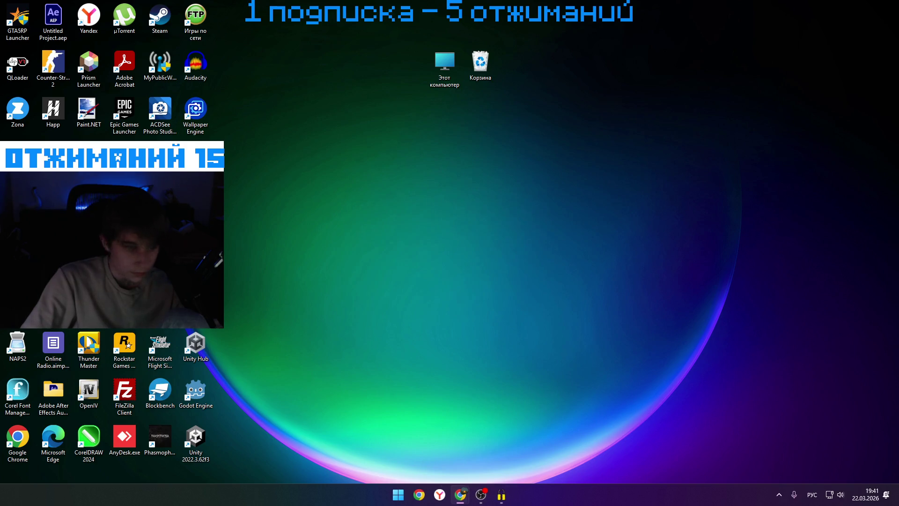
{"action": "left_click", "coordinate": [418, 236]}
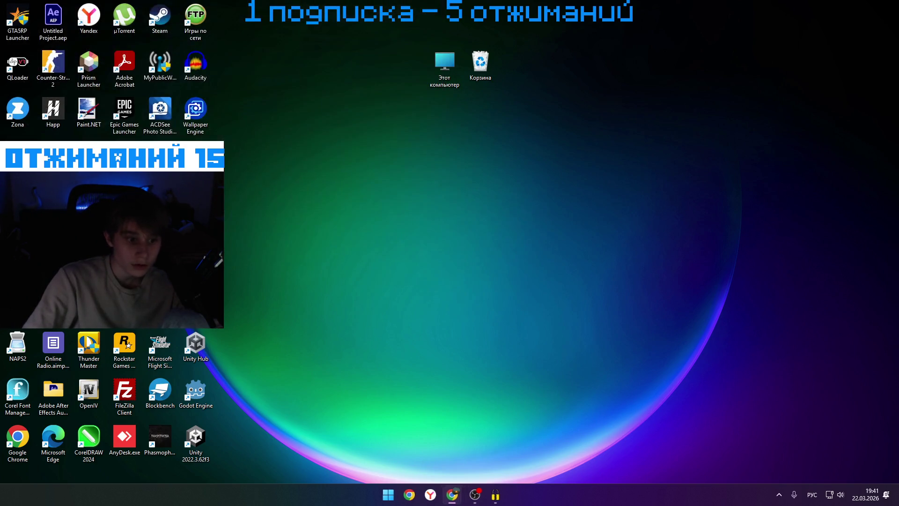